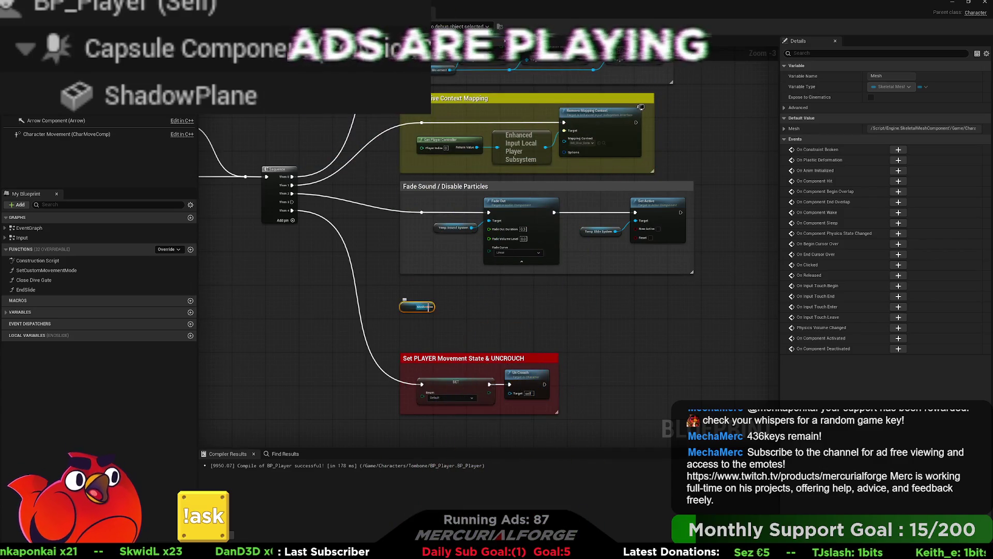
# Step: Add a Set Relative Rotation node on the Mesh, wire it to Then 3 through a reroute, and reposition it
pyautogui.moveTo(428, 307)
pyautogui.mouseDown()
pyautogui.moveTo(471, 314)
pyautogui.moveTo(484, 279)
pyautogui.moveTo(453, 283)
pyautogui.moveTo(463, 277)
pyautogui.moveTo(438, 305)
pyautogui.moveTo(235, 151)
pyautogui.mouseUp()
pyautogui.scroll(3, 472, 312)
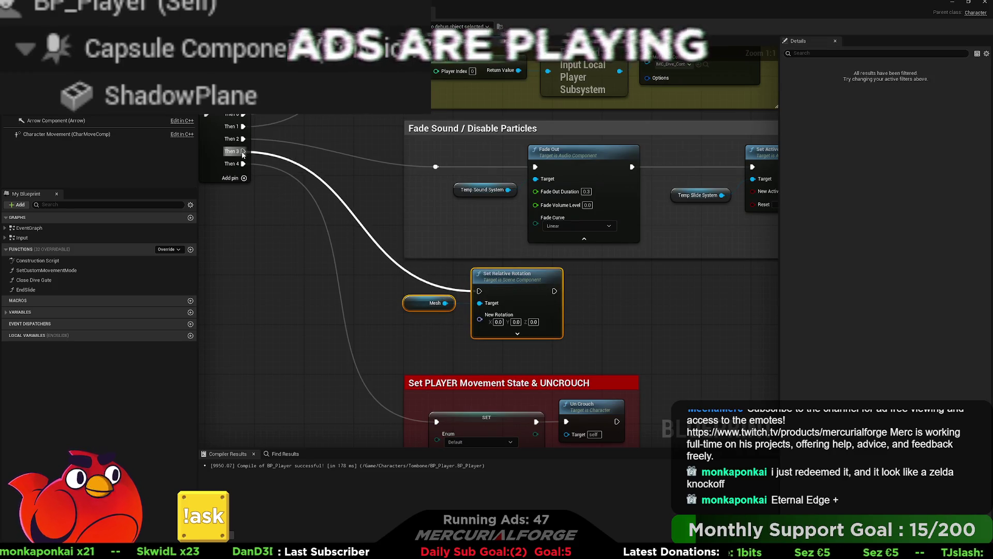
pyautogui.doubleClick(422, 281)
pyautogui.moveTo(422, 281); pyautogui.dragTo(417, 290)
pyautogui.moveTo(598, 363)
pyautogui.mouseDown()
pyautogui.moveTo(467, 327)
pyautogui.moveTo(432, 303)
pyautogui.mouseUp()
pyautogui.moveTo(522, 331); pyautogui.dragTo(571, 335)
# Step: Set the node's New Rotation Z to 90.0 and start a play test
pyautogui.click(571, 335)
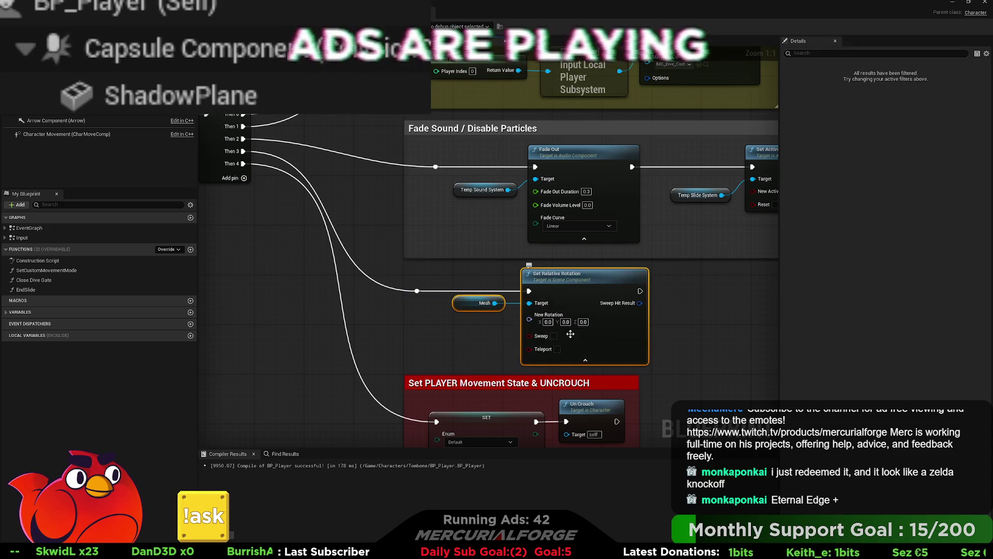
pyautogui.click(586, 361)
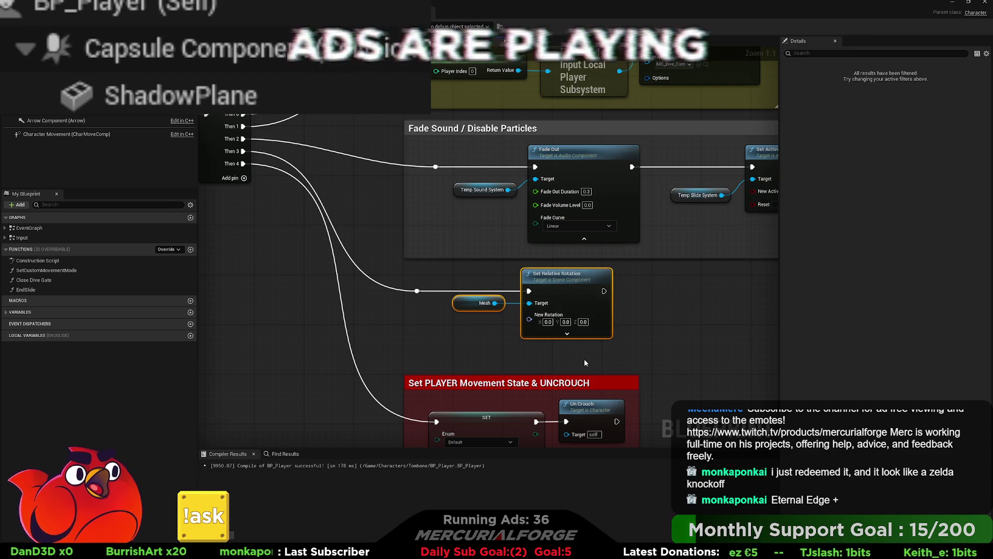
pyautogui.moveTo(584, 363); pyautogui.dragTo(506, 361)
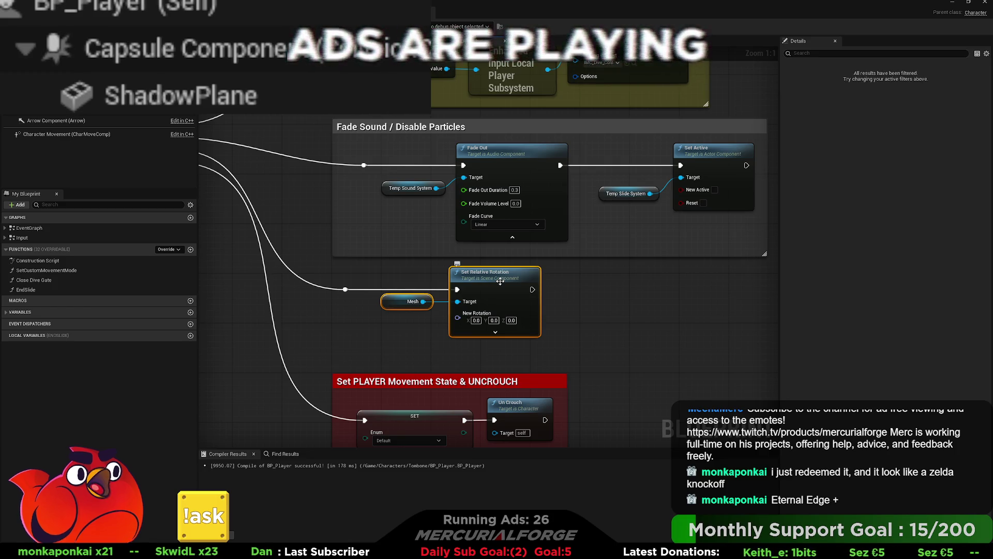
pyautogui.click(512, 320)
pyautogui.write('90')
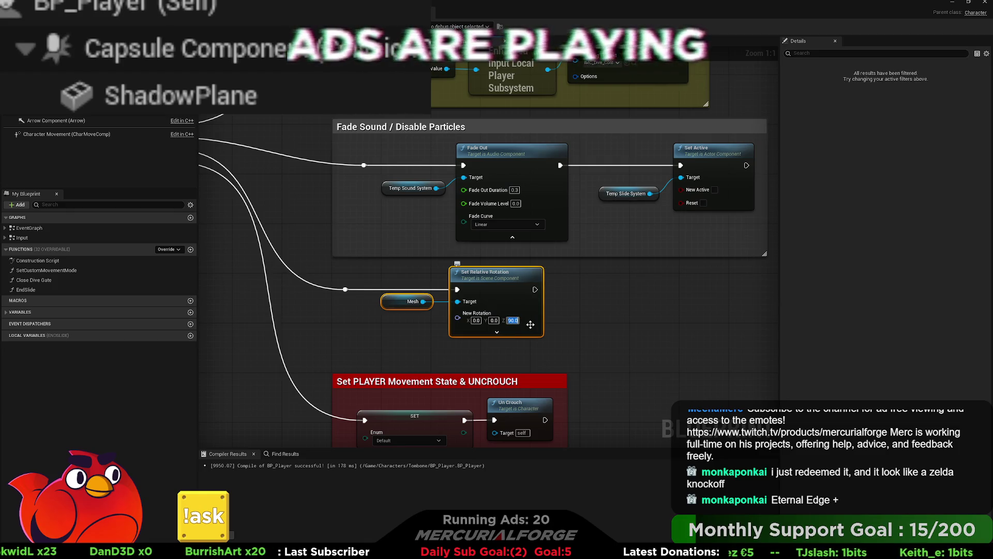
pyautogui.click(329, 181)
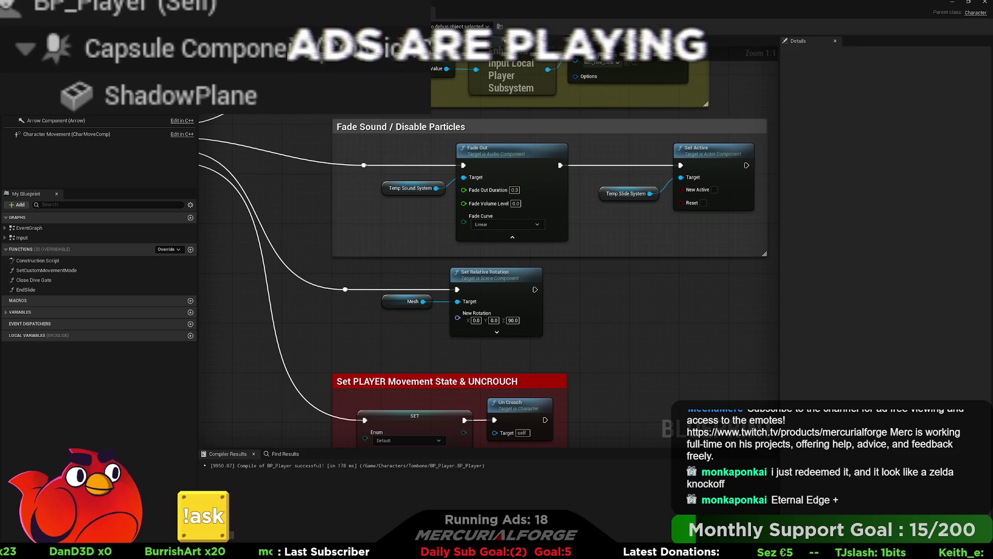
pyautogui.hotkey('alt', 'p')
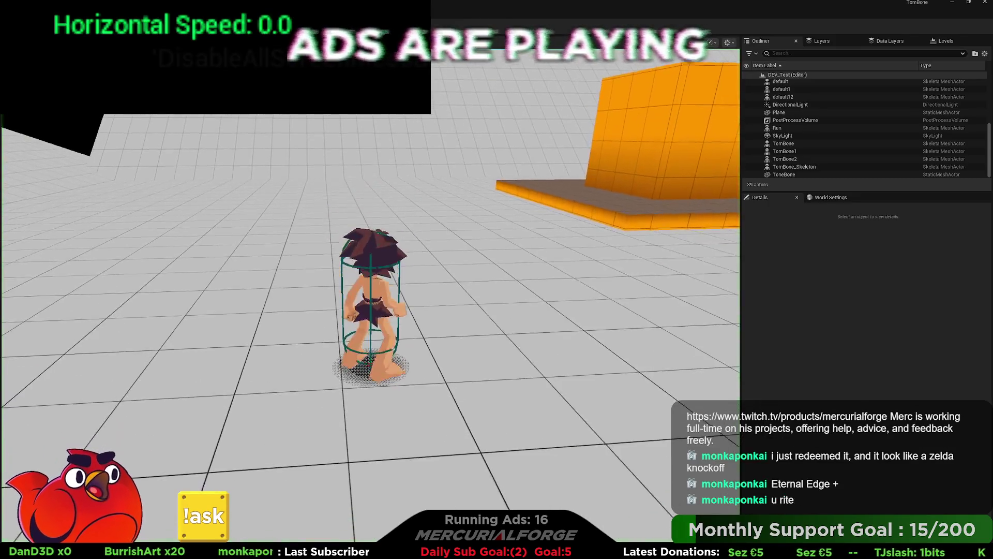
pyautogui.press('w')
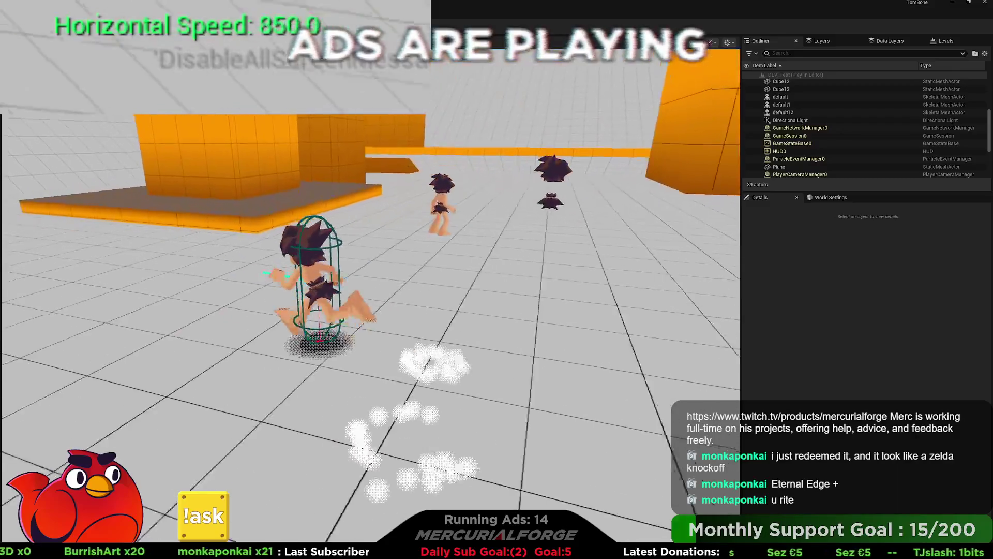
pyautogui.press('space')
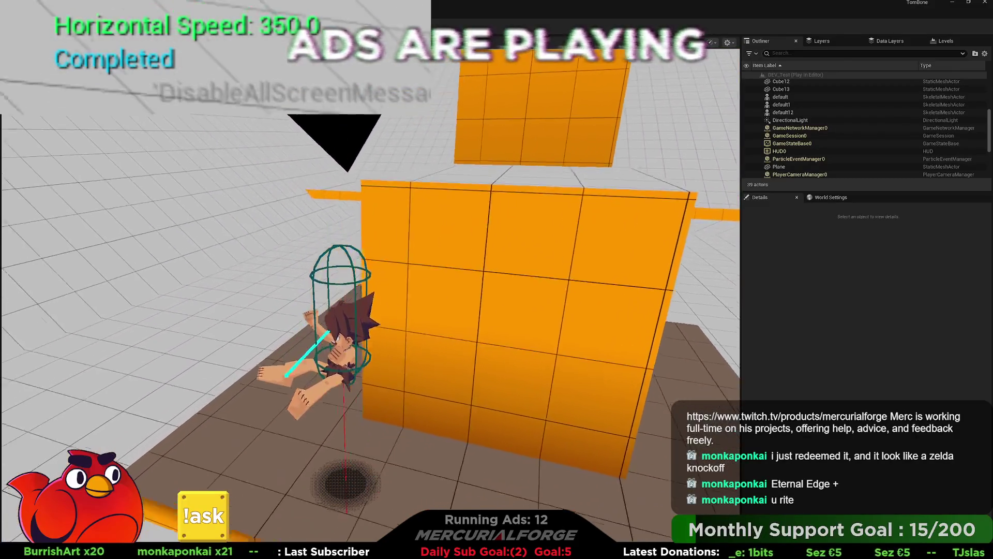
pyautogui.press('s')
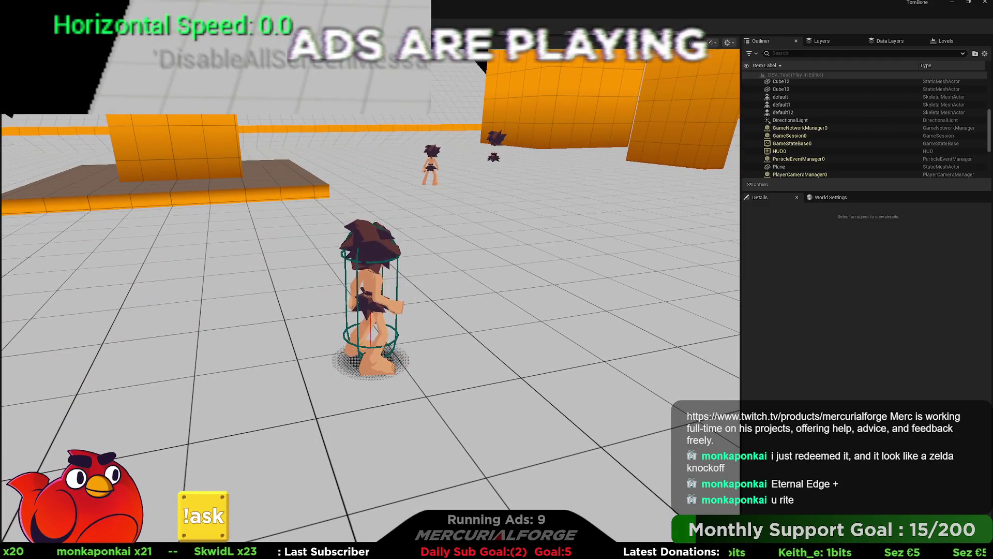
pyautogui.press('s')
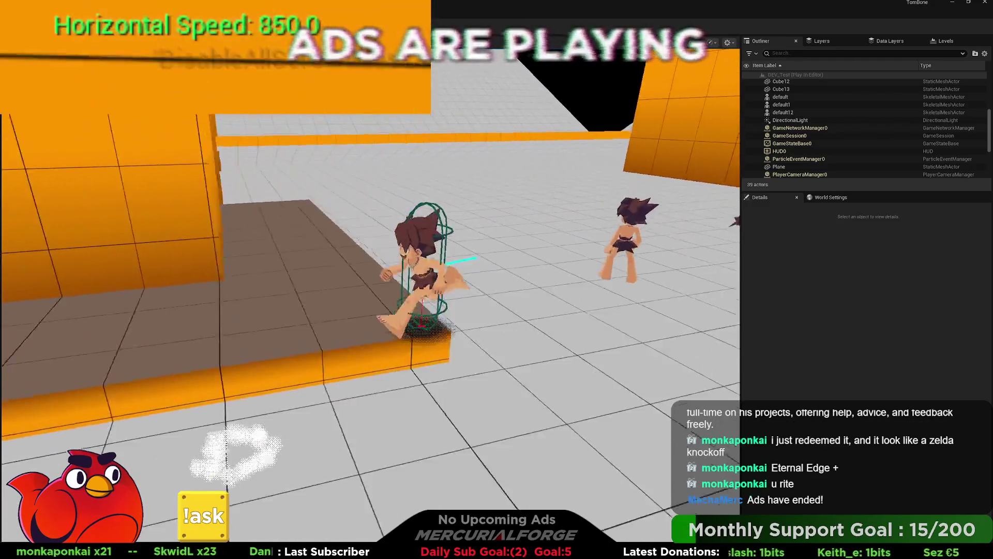
pyautogui.press('space')
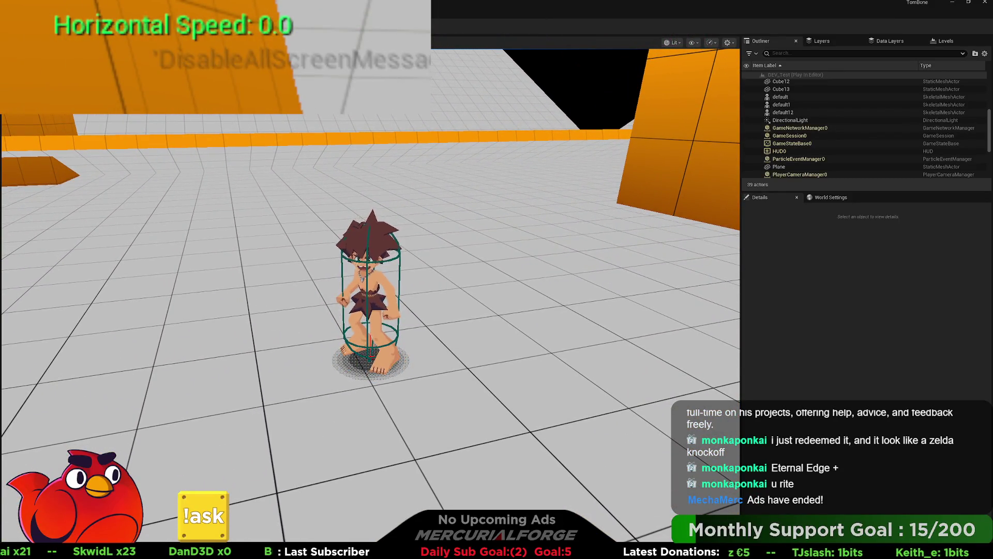
pyautogui.press('Escape')
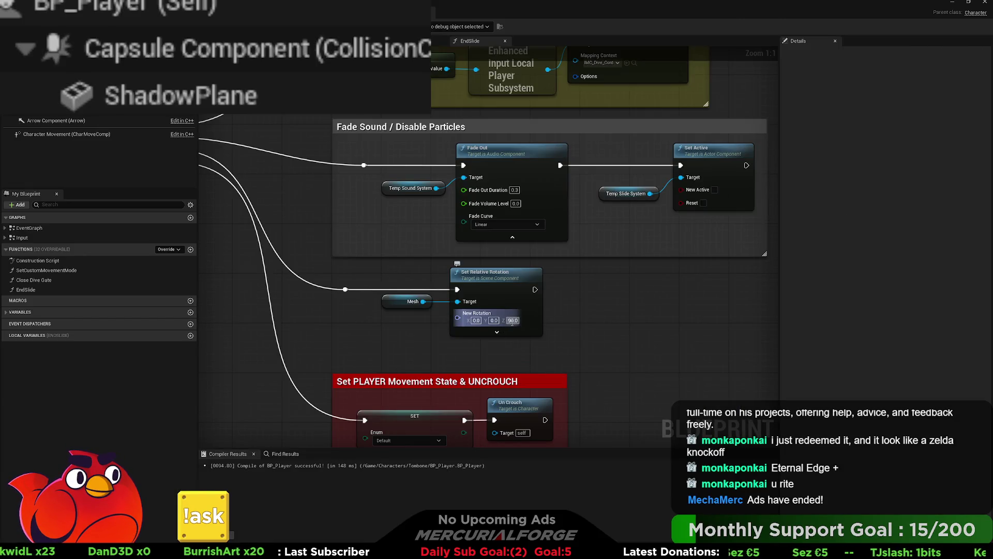
# Step: Change the Mesh rotation Z to -90.0, play-test the rolling slide, then return to BP_Player
pyautogui.write('-90')
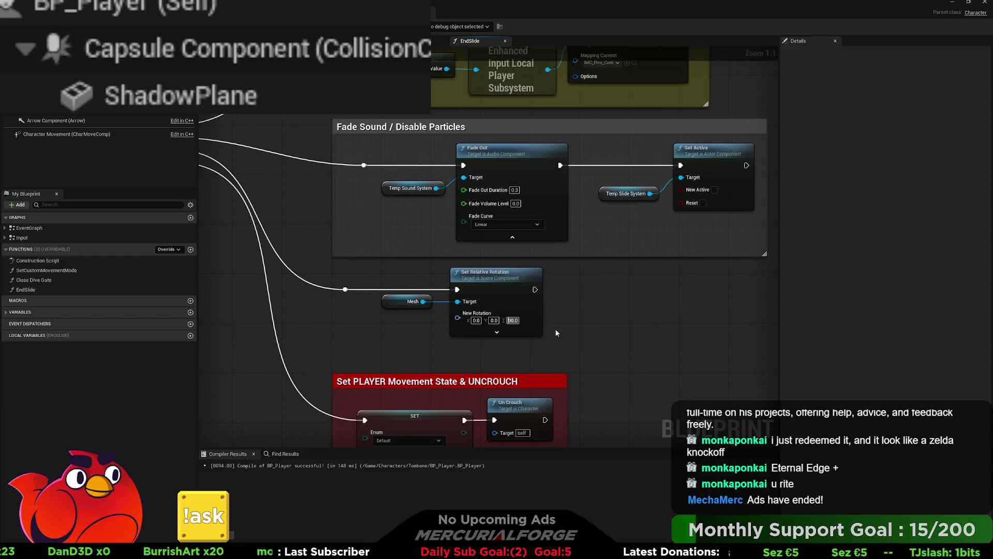
pyautogui.press('Return')
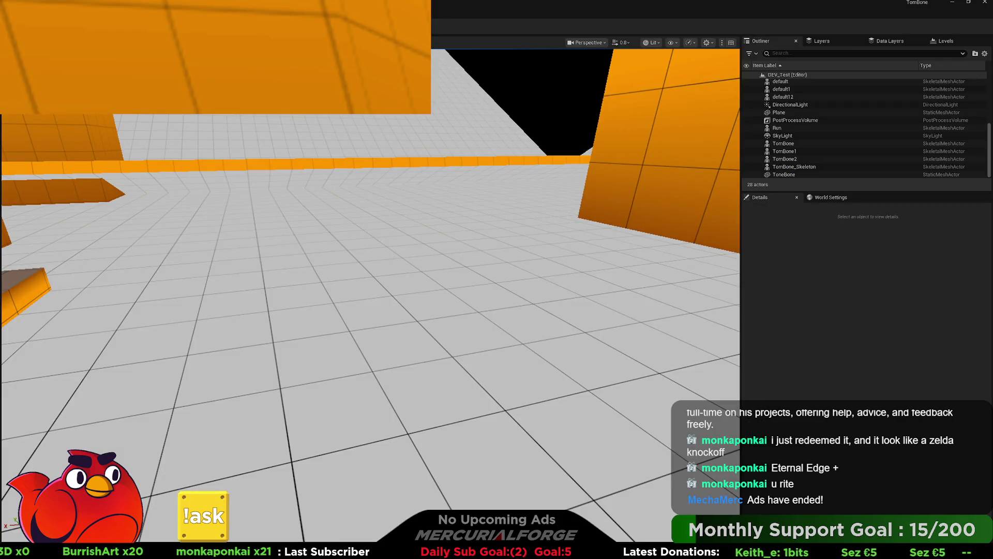
pyautogui.hotkey('alt', 'p')
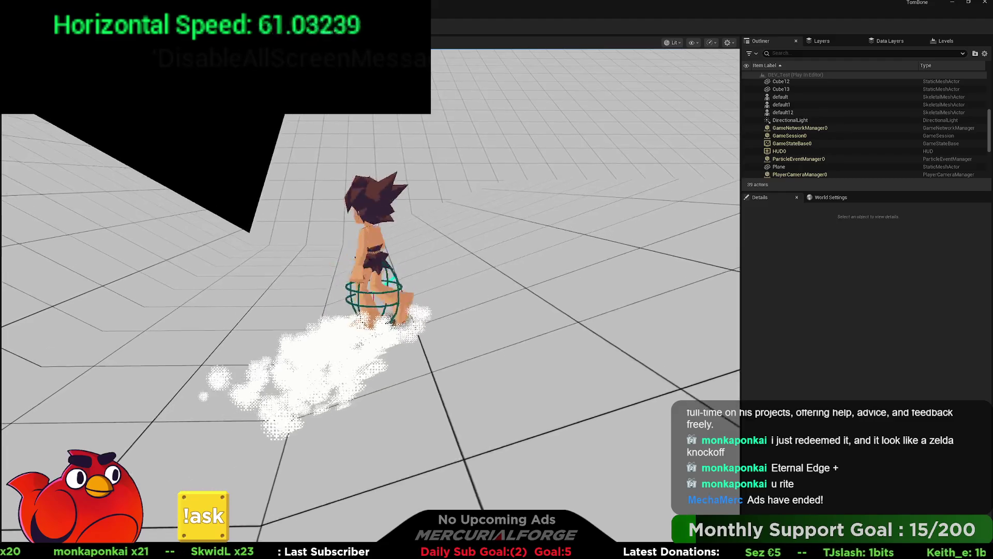
pyautogui.press('shift')
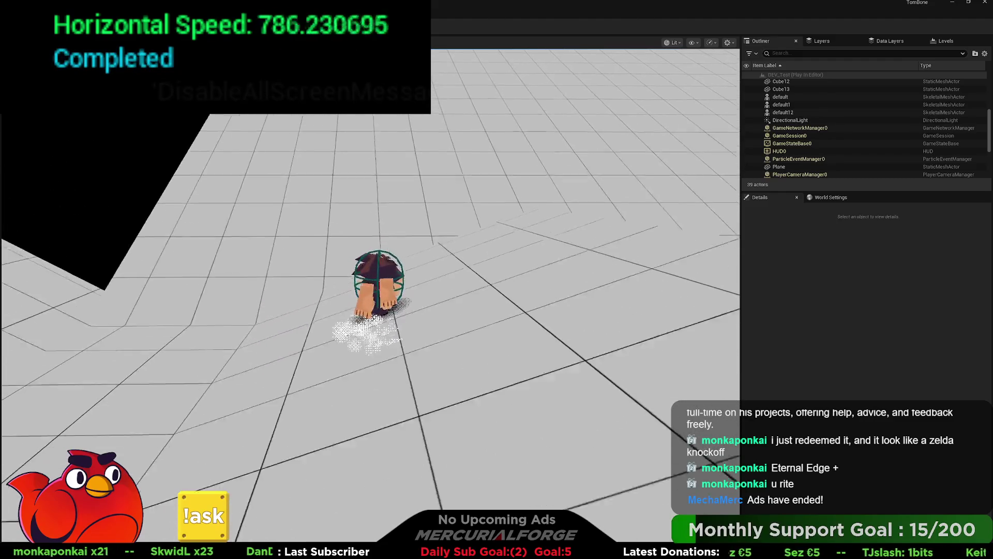
pyautogui.press('shift')
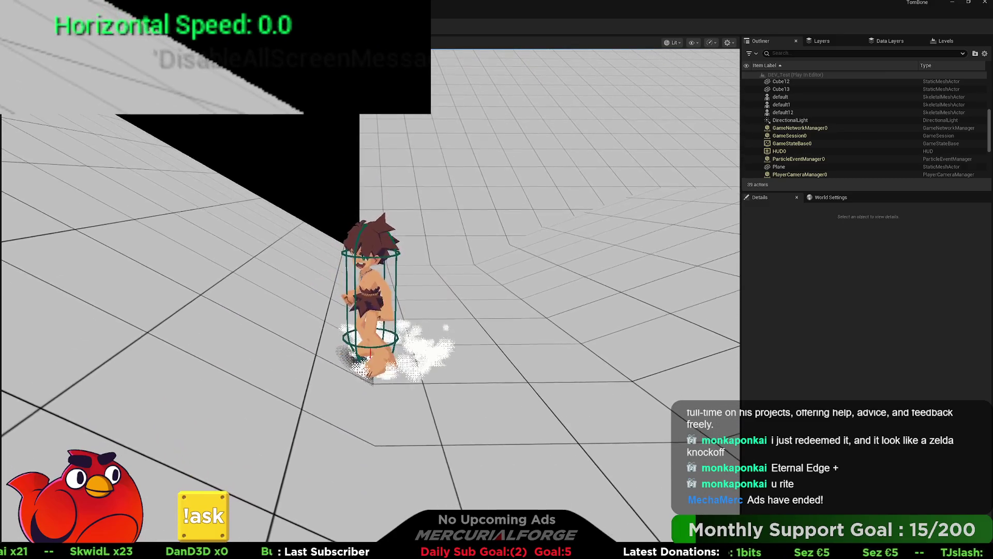
pyautogui.press('Escape')
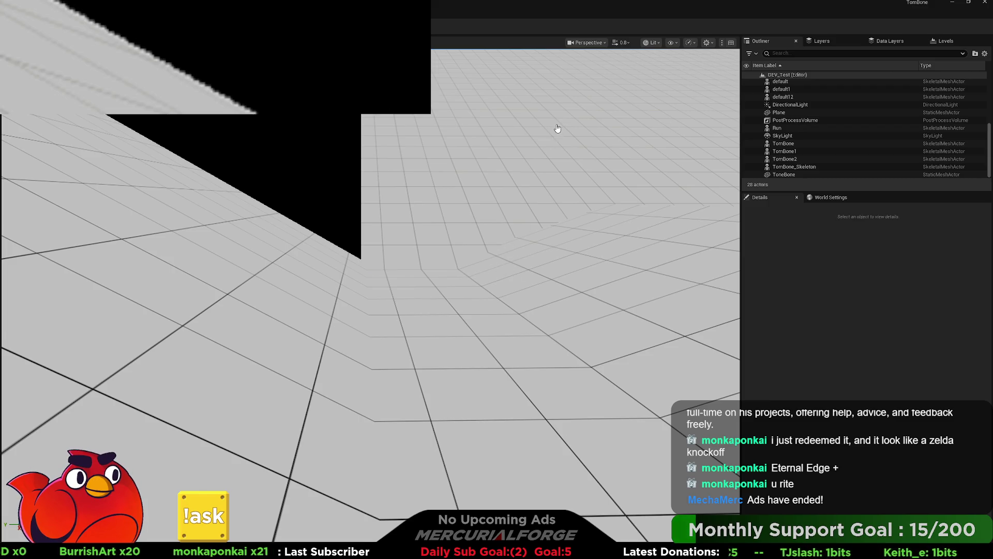
pyautogui.hotkey('ctrl', 'Tab')
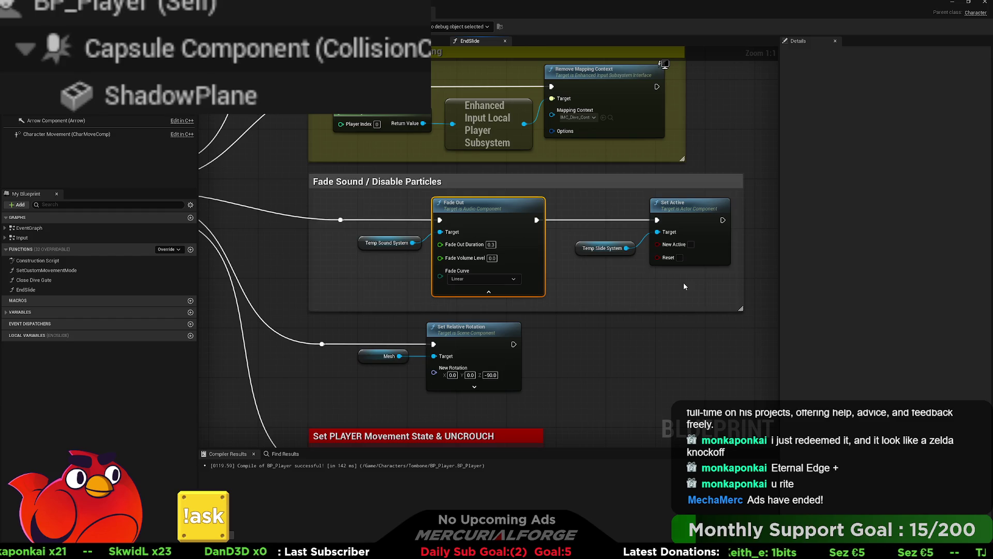
# Step: Make room in the Fade Sound comment and wire execution into the Temp Sound System validity check
pyautogui.scroll(-4, 535, 285)
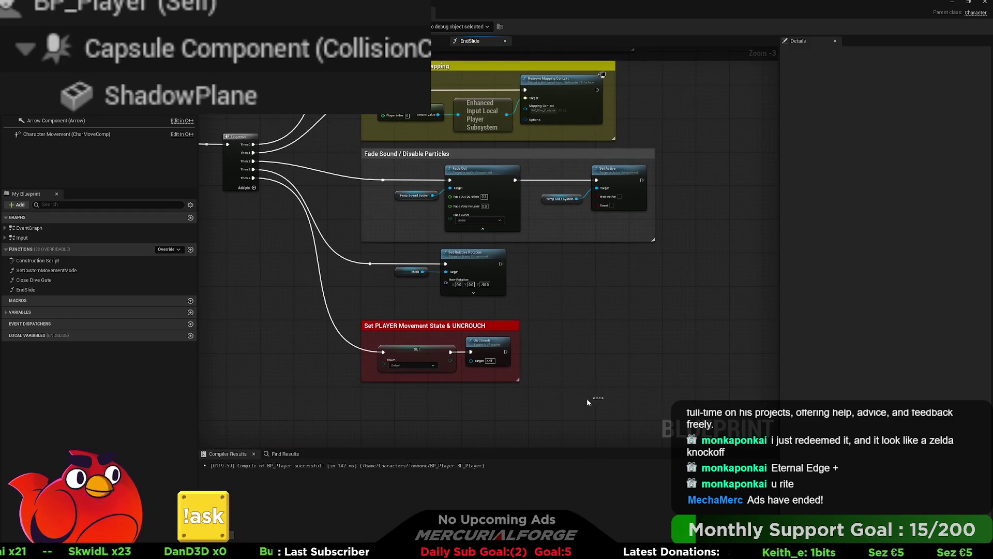
pyautogui.moveTo(587, 398); pyautogui.dragTo(362, 258)
pyautogui.moveTo(465, 252); pyautogui.dragTo(465, 301)
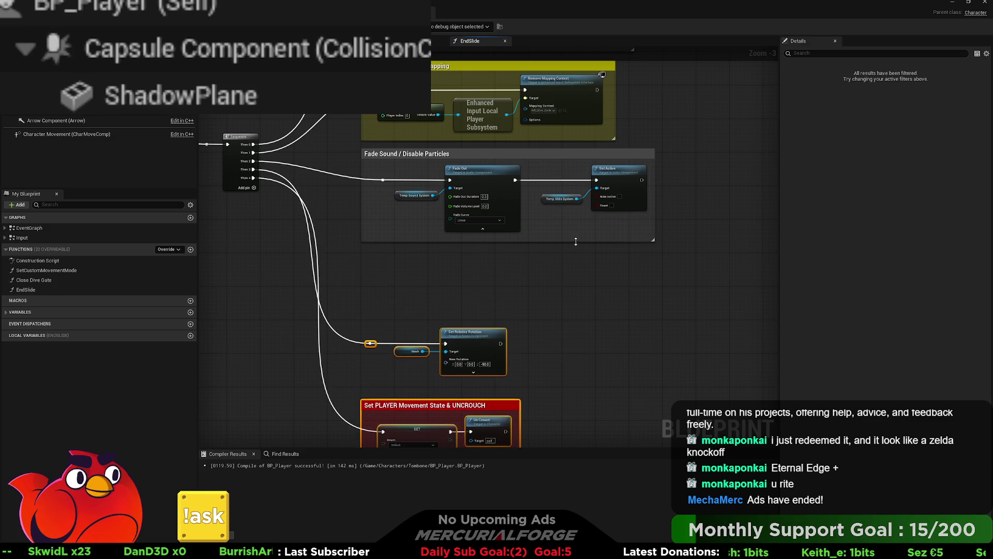
pyautogui.moveTo(574, 241); pyautogui.dragTo(574, 272)
pyautogui.scroll(3, 380, 232)
pyautogui.click(423, 209)
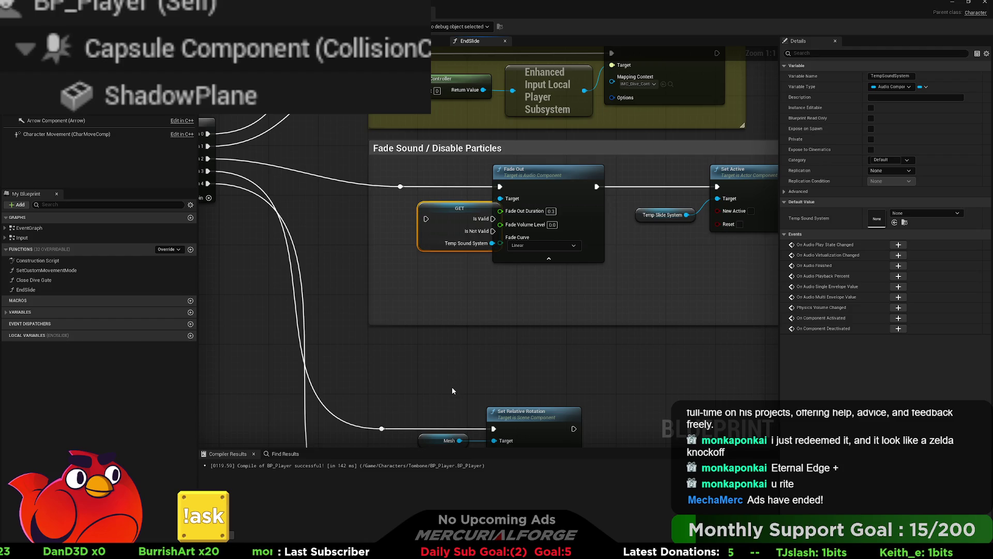
pyautogui.moveTo(401, 187); pyautogui.dragTo(422, 219)
pyautogui.moveTo(683, 245); pyautogui.dragTo(551, 238)
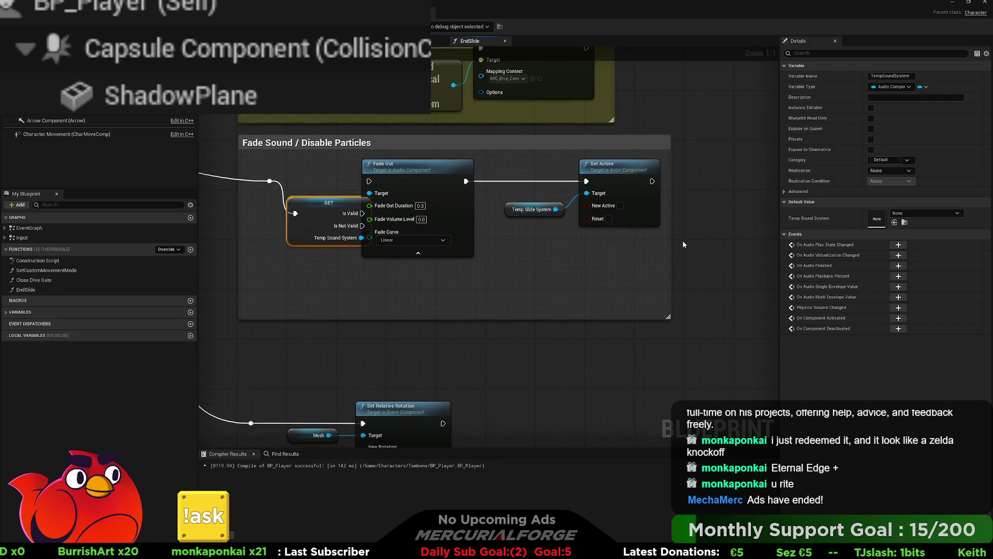
pyautogui.moveTo(671, 236); pyautogui.dragTo(774, 236)
# Step: Rearrange the nodes and route Fade Out through a validated Temp Slide System get
pyautogui.moveTo(356, 155)
pyautogui.mouseDown()
pyautogui.moveTo(517, 232)
pyautogui.moveTo(703, 233)
pyautogui.mouseUp()
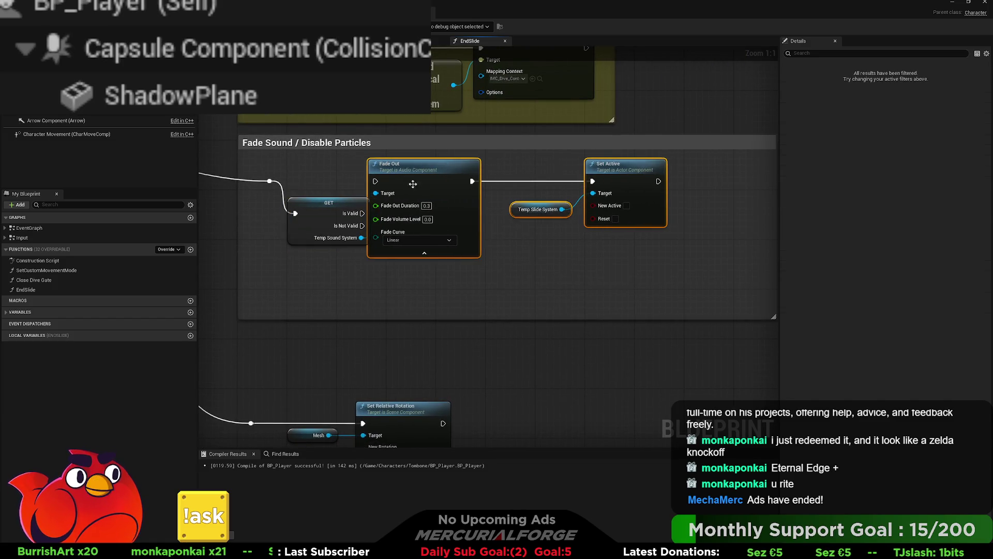
pyautogui.moveTo(646, 171); pyautogui.dragTo(684, 171)
pyautogui.moveTo(347, 204)
pyautogui.mouseDown()
pyautogui.moveTo(340, 180)
pyautogui.moveTo(424, 182)
pyautogui.moveTo(336, 222)
pyautogui.moveTo(422, 233)
pyautogui.moveTo(586, 204)
pyautogui.mouseUp()
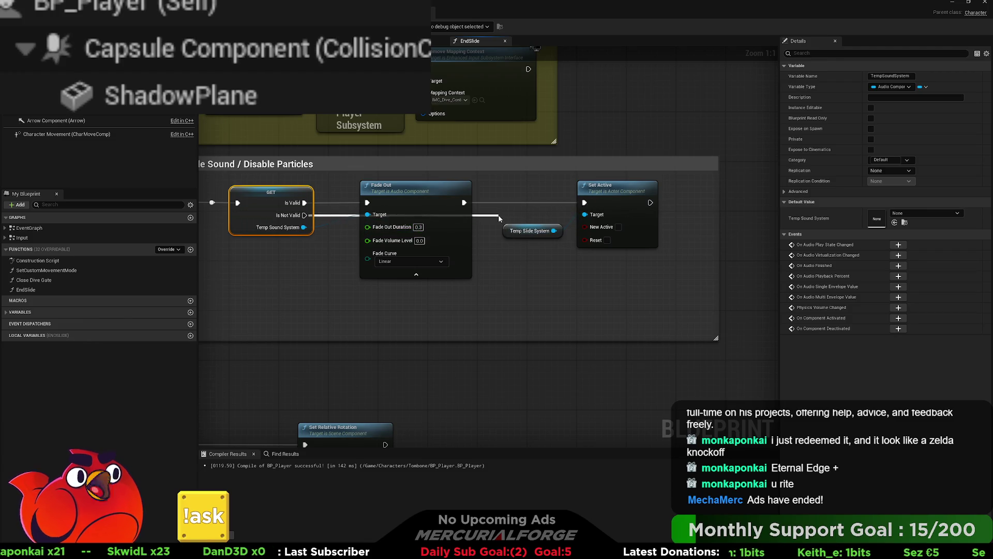
pyautogui.moveTo(533, 188); pyautogui.dragTo(445, 185)
pyautogui.click(531, 184)
pyautogui.moveTo(531, 185)
pyautogui.mouseDown()
pyautogui.moveTo(594, 184)
pyautogui.moveTo(582, 185)
pyautogui.mouseUp()
pyautogui.click(443, 227)
pyautogui.moveTo(376, 199)
pyautogui.mouseDown()
pyautogui.moveTo(438, 192)
pyautogui.moveTo(485, 232)
pyautogui.mouseUp()
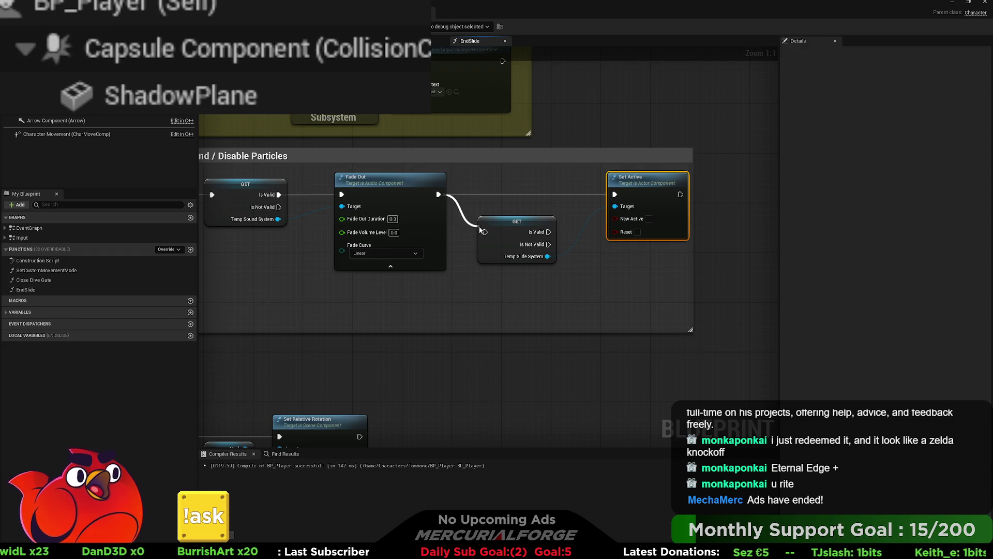
pyautogui.moveTo(548, 232); pyautogui.dragTo(614, 195)
pyautogui.moveTo(512, 223)
pyautogui.mouseDown()
pyautogui.moveTo(508, 187)
pyautogui.moveTo(598, 195)
pyautogui.mouseUp()
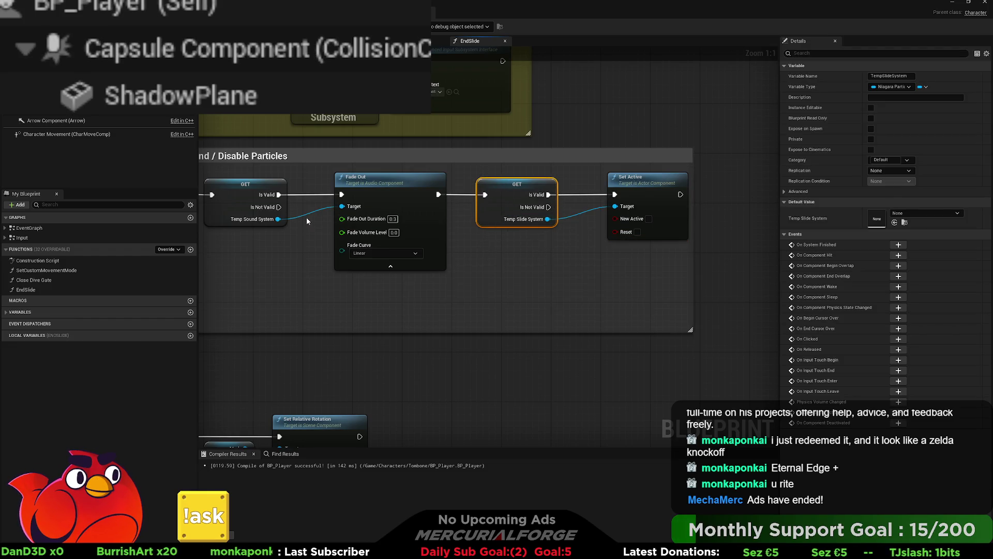
# Step: Link Is Not Valid to the Temp Slide System check, tidying the wire with reroute knots
pyautogui.moveTo(279, 208); pyautogui.dragTo(484, 194)
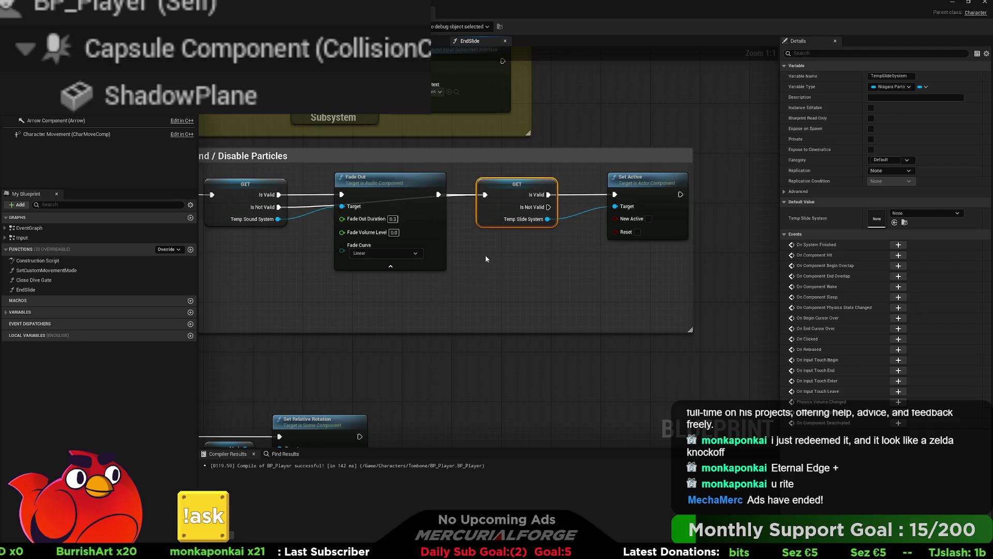
pyautogui.moveTo(485, 255); pyautogui.dragTo(521, 253)
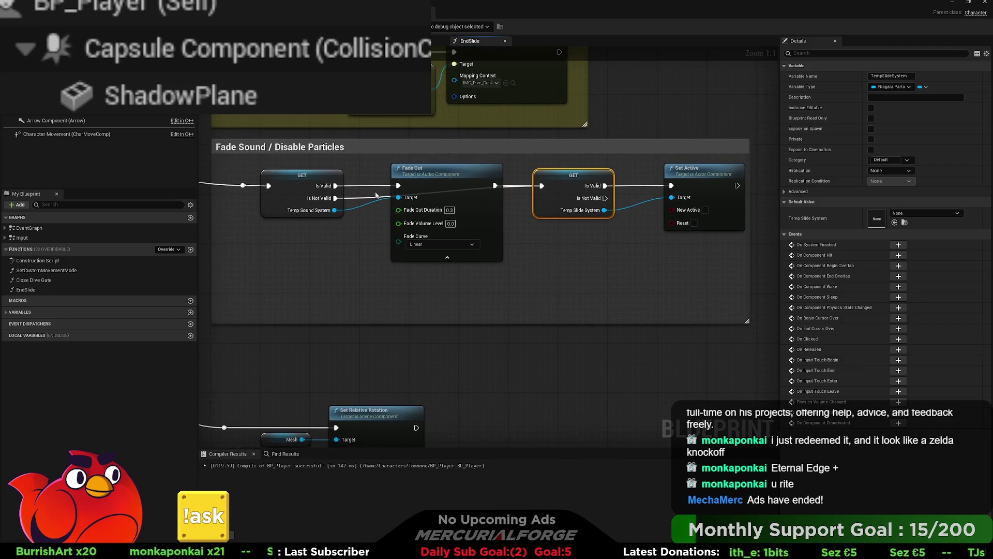
pyautogui.doubleClick(359, 199)
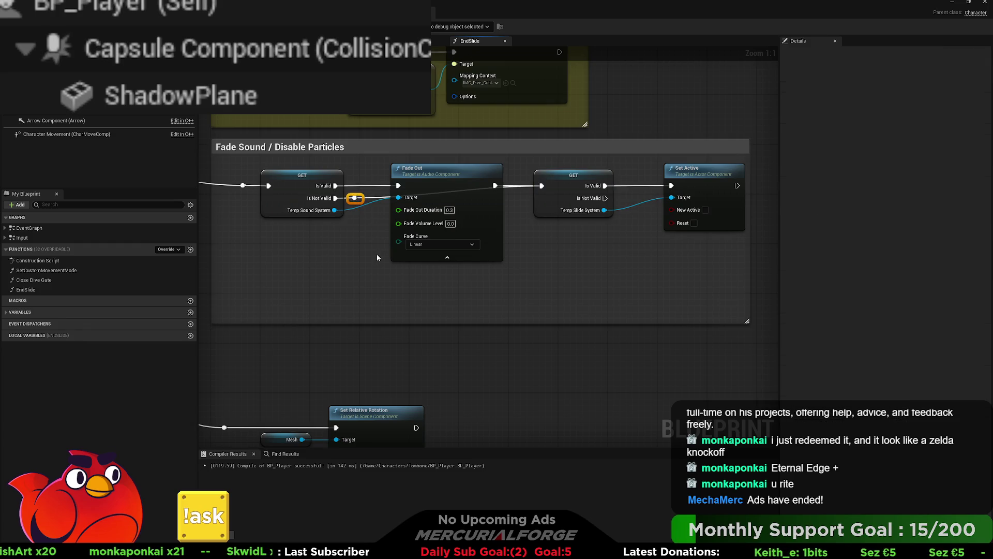
pyautogui.moveTo(355, 195)
pyautogui.mouseDown()
pyautogui.moveTo(356, 266)
pyautogui.moveTo(377, 279)
pyautogui.moveTo(501, 279)
pyautogui.mouseUp()
pyautogui.doubleClick(423, 272)
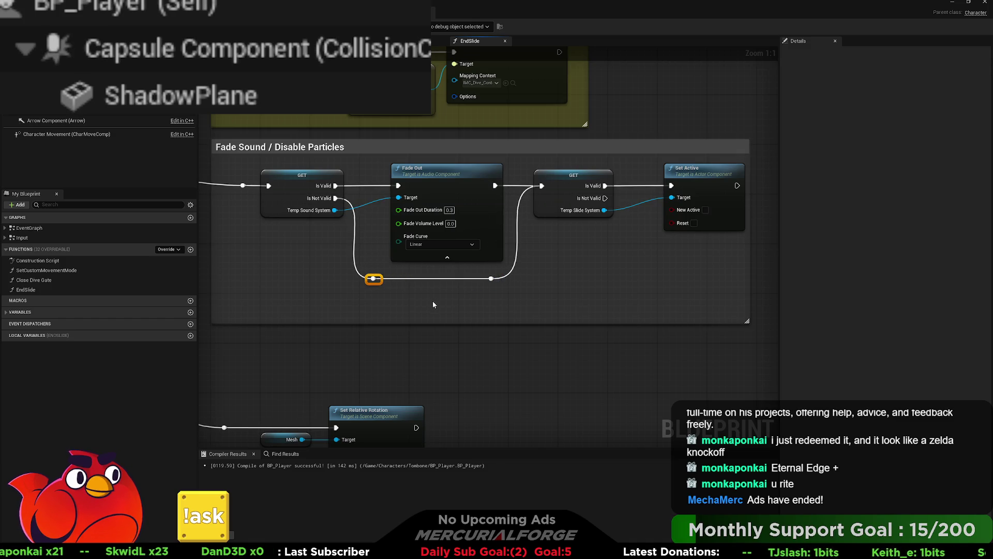
pyautogui.click(450, 303)
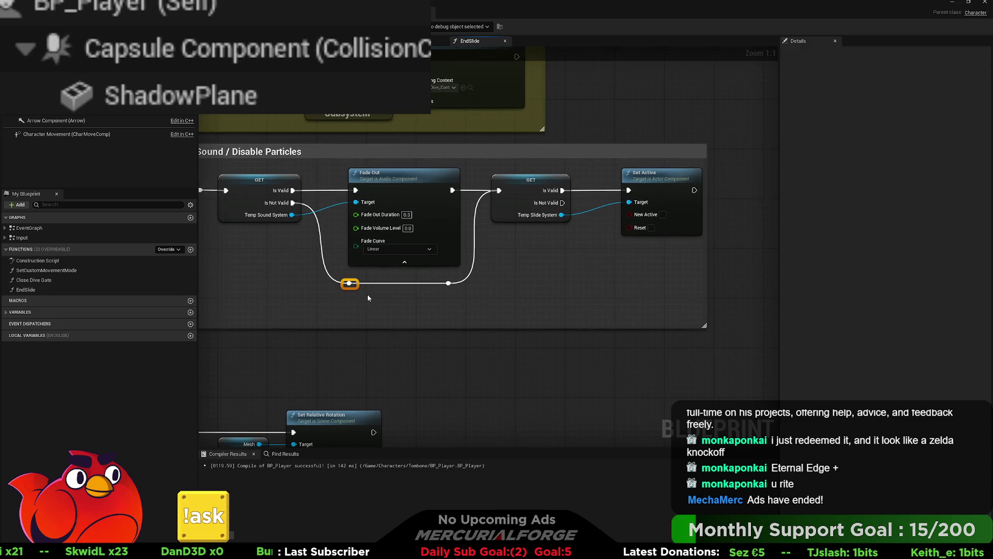
pyautogui.scroll(-3, 517, 298)
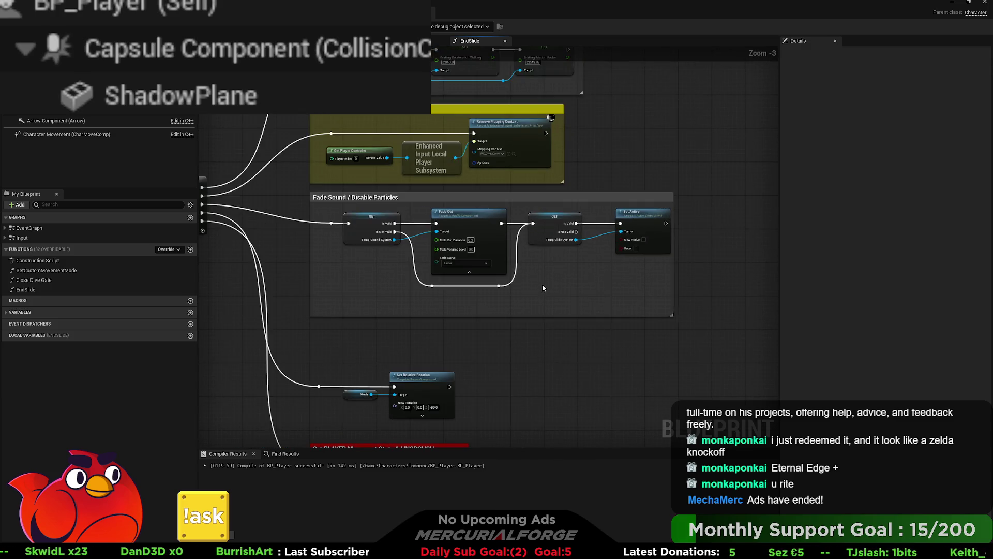
# Step: Play-test running, the orange wall run and the dive jump, then switch to the animation blueprint
pyautogui.hotkey('alt', 'Tab')
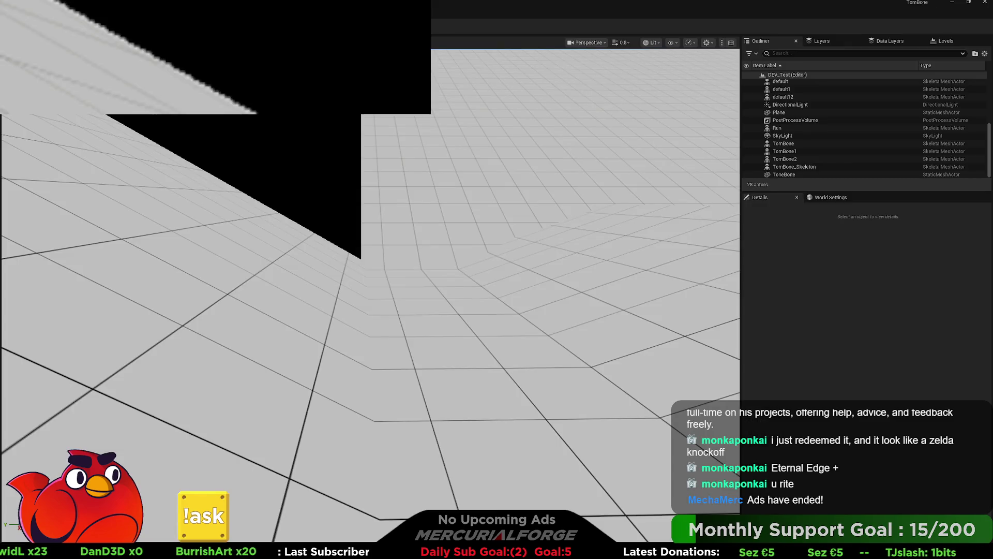
pyautogui.hotkey('alt', 'p')
pyautogui.press('w')
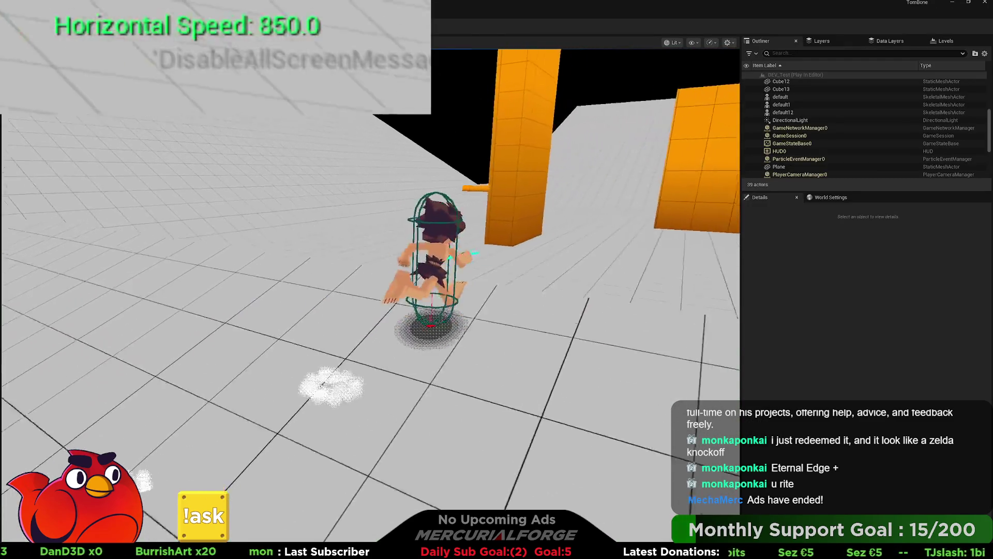
pyautogui.press('space')
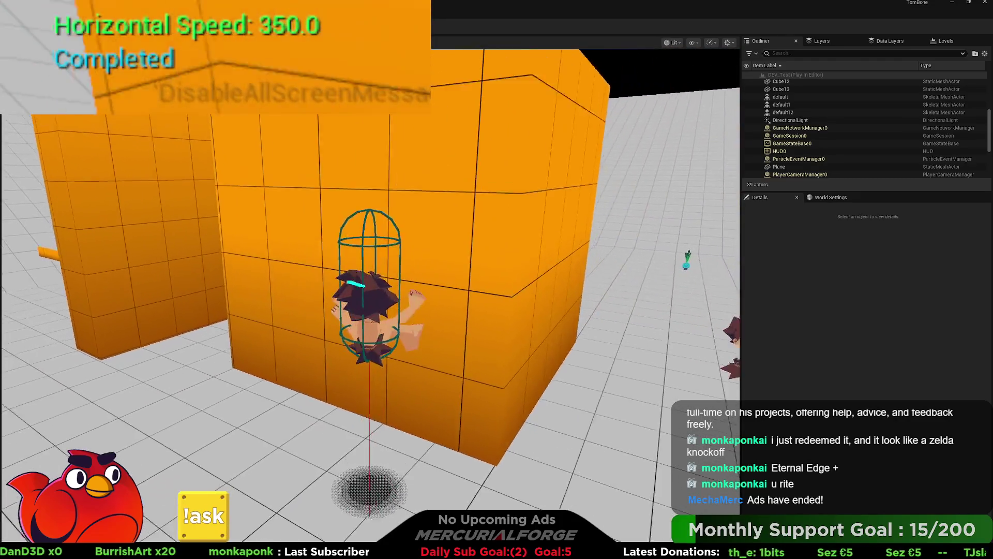
pyautogui.press('w')
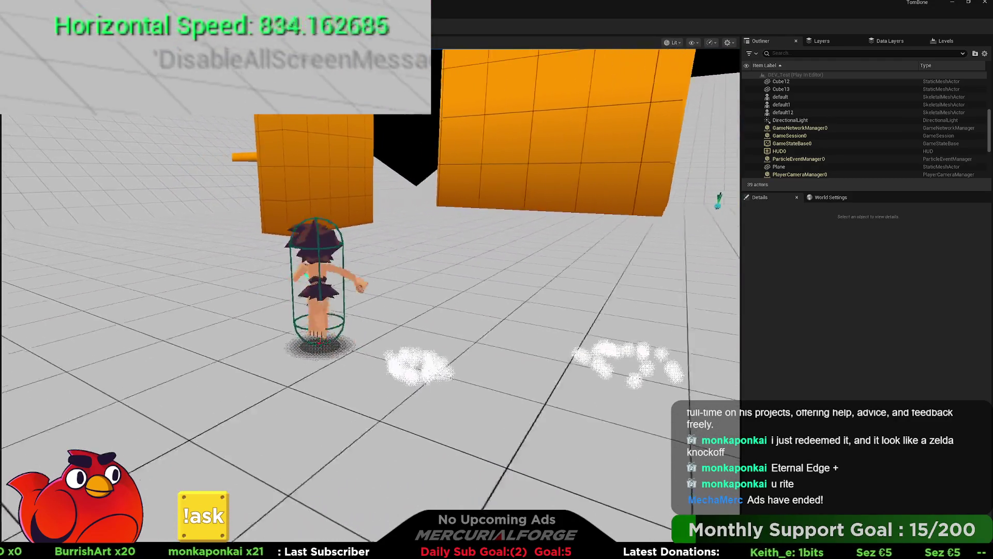
pyautogui.press('space')
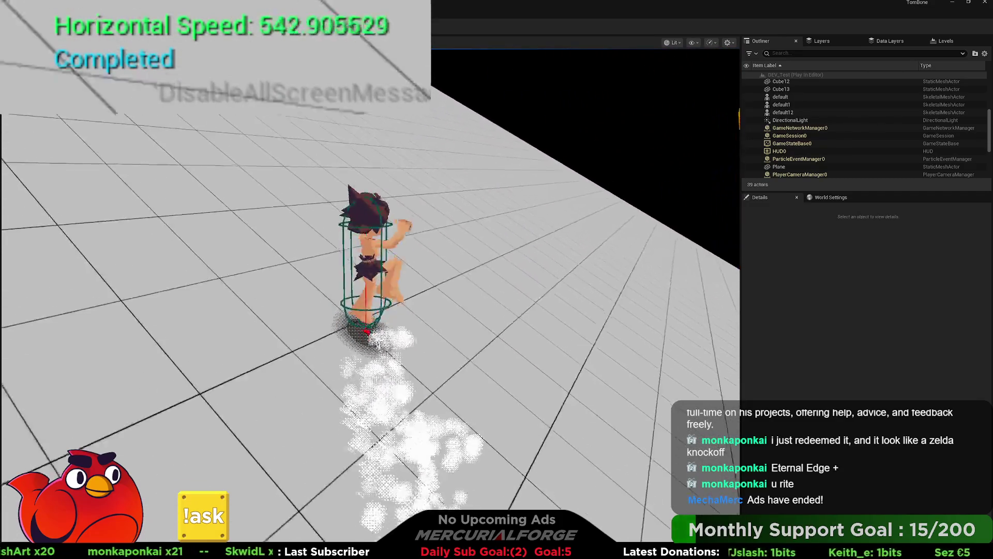
pyautogui.press('w')
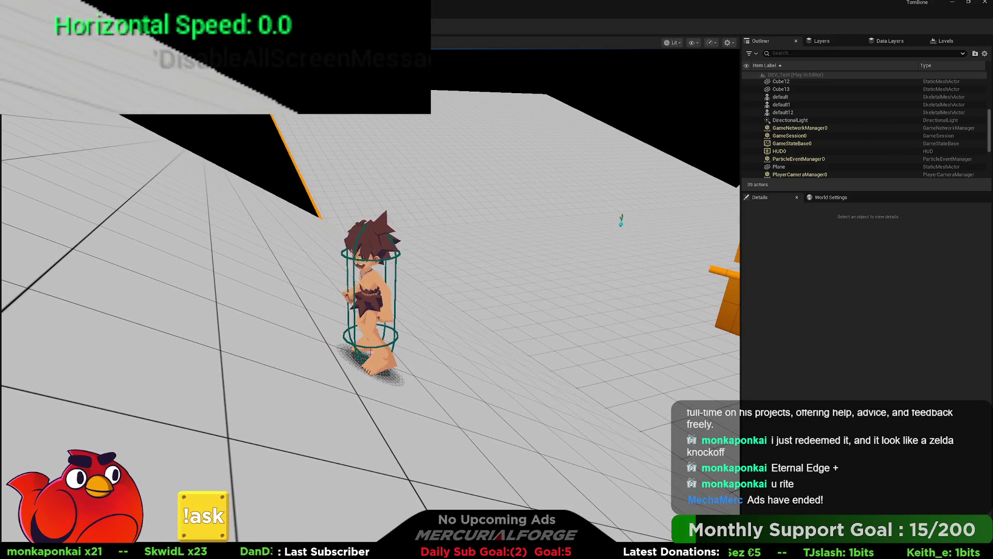
pyautogui.press('Escape')
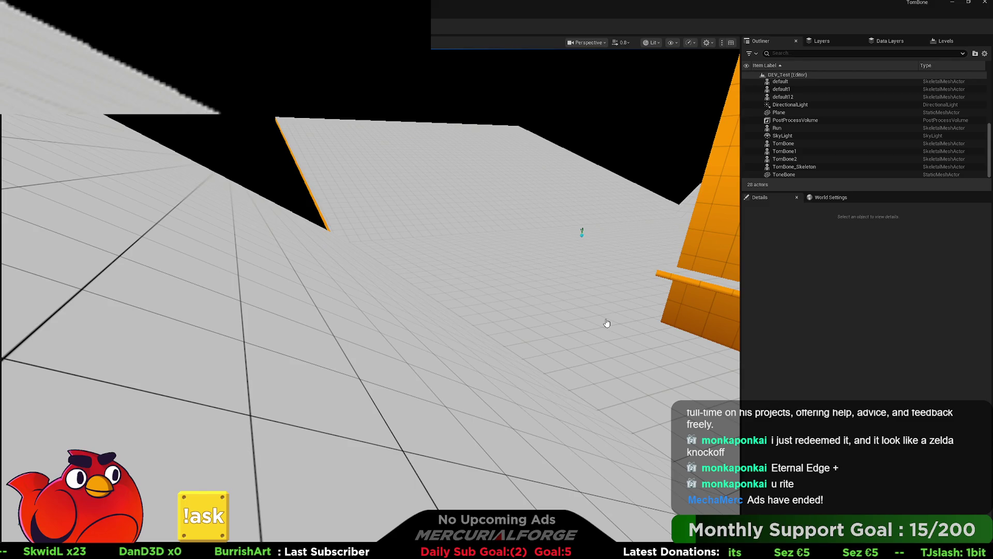
pyautogui.hotkey('alt', 'Tab')
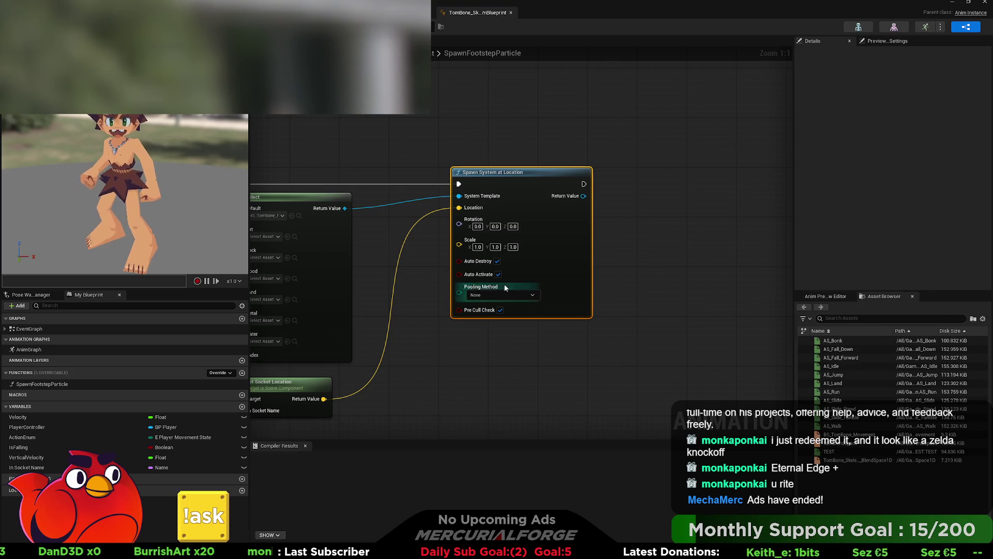
# Step: Pan from the line trace to Spawn System at Location in SpawnFootstepParticle, then go back to the level editor
pyautogui.press('Home')
pyautogui.moveTo(421, 289); pyautogui.dragTo(918, 261)
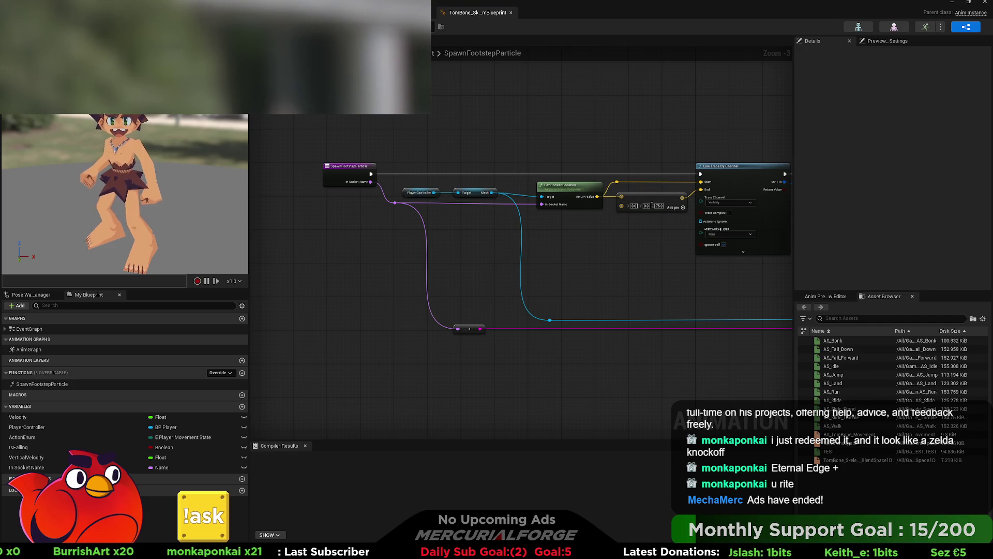
pyautogui.moveTo(791, 285)
pyautogui.mouseDown()
pyautogui.moveTo(313, 284)
pyautogui.moveTo(442, 285)
pyautogui.mouseUp()
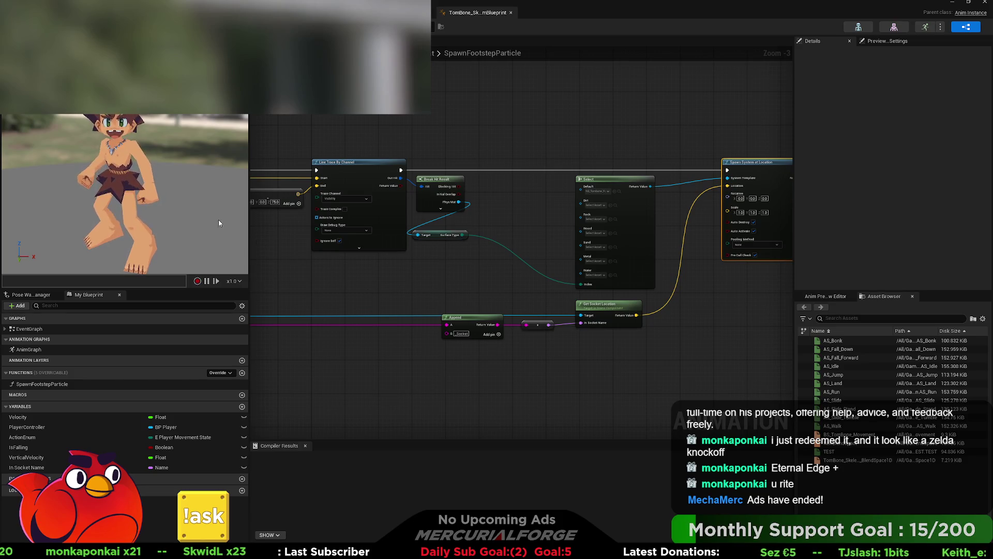
pyautogui.hotkey('alt', 'Tab')
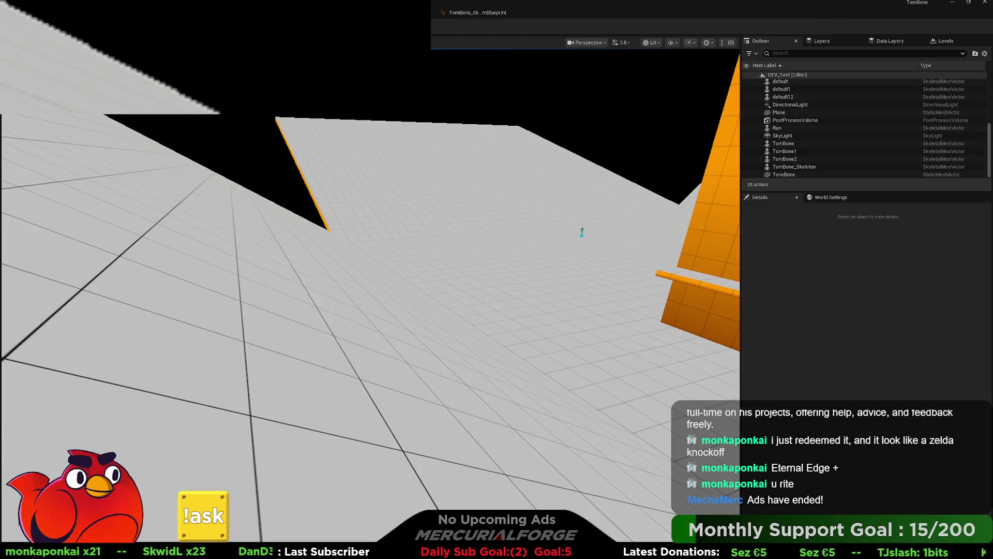
# Step: Wrap the Mesh and Set Relative Rotation nodes in a 'Reset Rotation' comment and move both comments up
pyautogui.hotkey('alt', 'Tab')
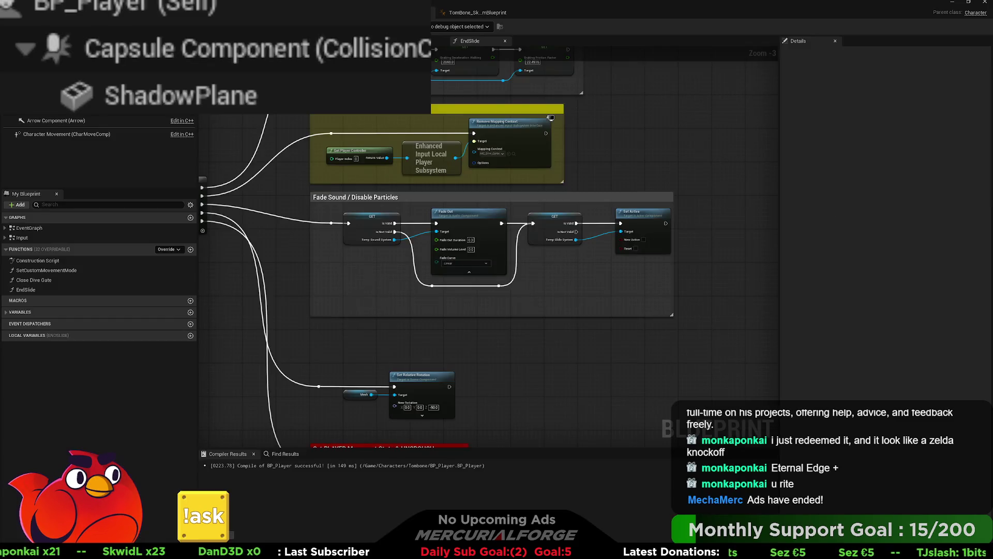
pyautogui.moveTo(470, 216); pyautogui.dragTo(269, 302)
pyautogui.write('cR')
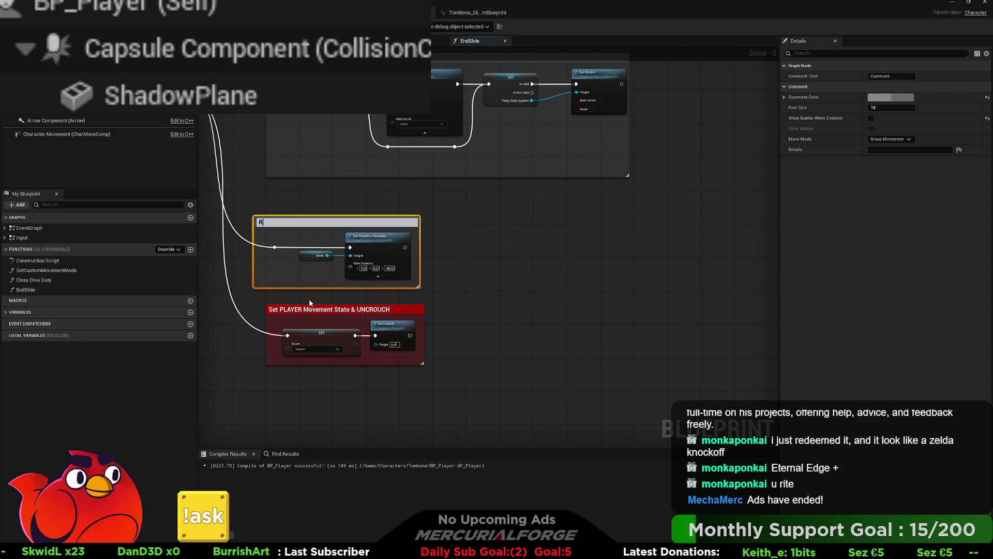
pyautogui.write('t Rotation')
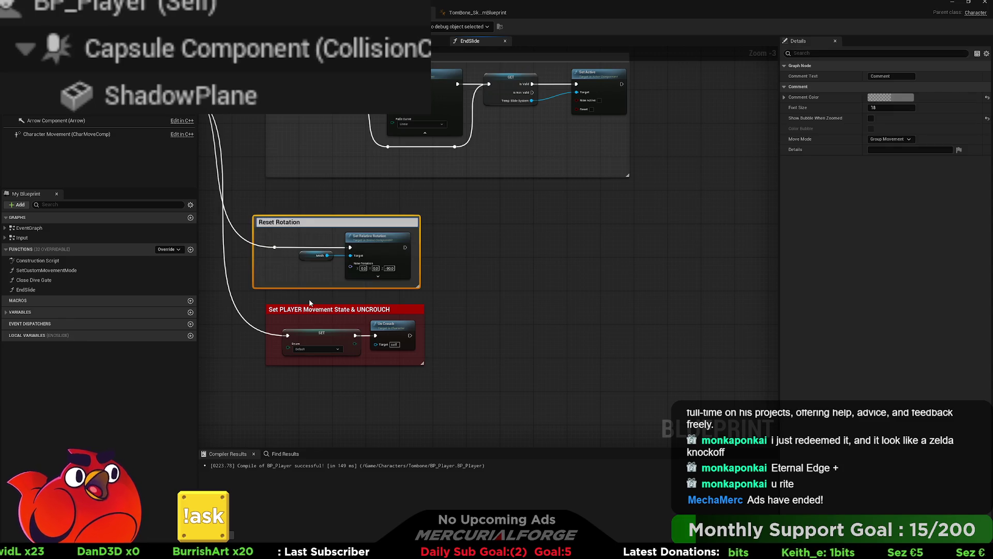
pyautogui.press('Return')
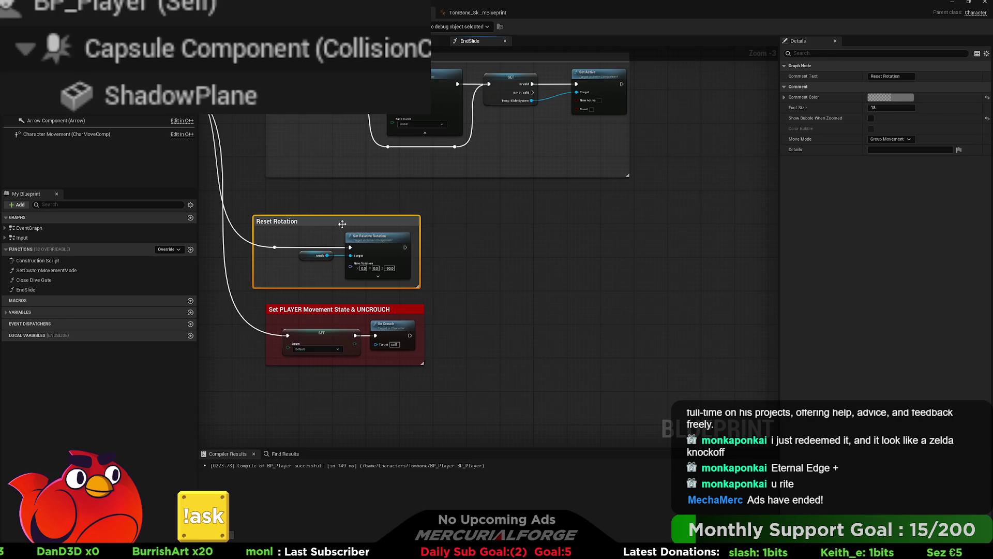
pyautogui.moveTo(342, 223); pyautogui.dragTo(355, 195)
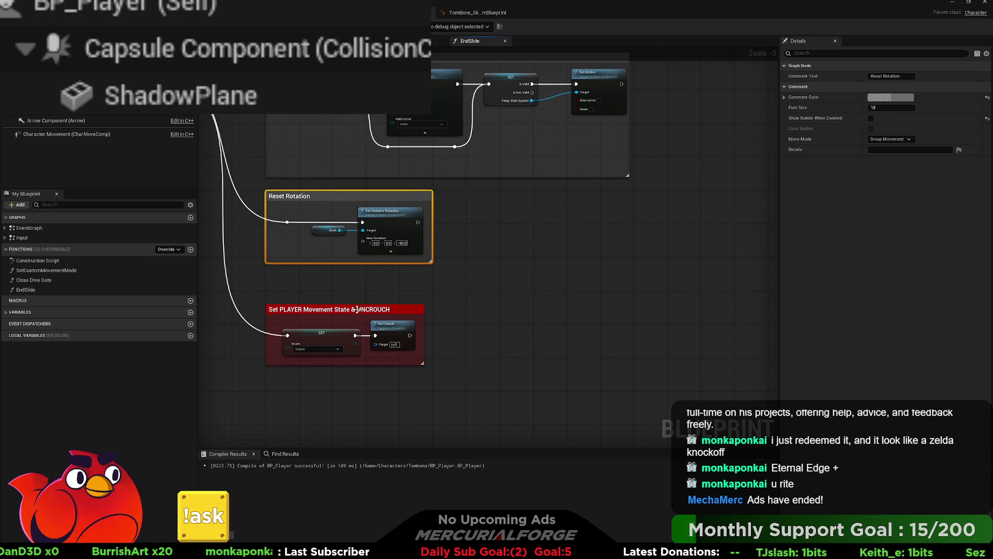
pyautogui.moveTo(357, 310); pyautogui.dragTo(356, 282)
pyautogui.click(587, 357)
pyautogui.scroll(-3, 587, 357)
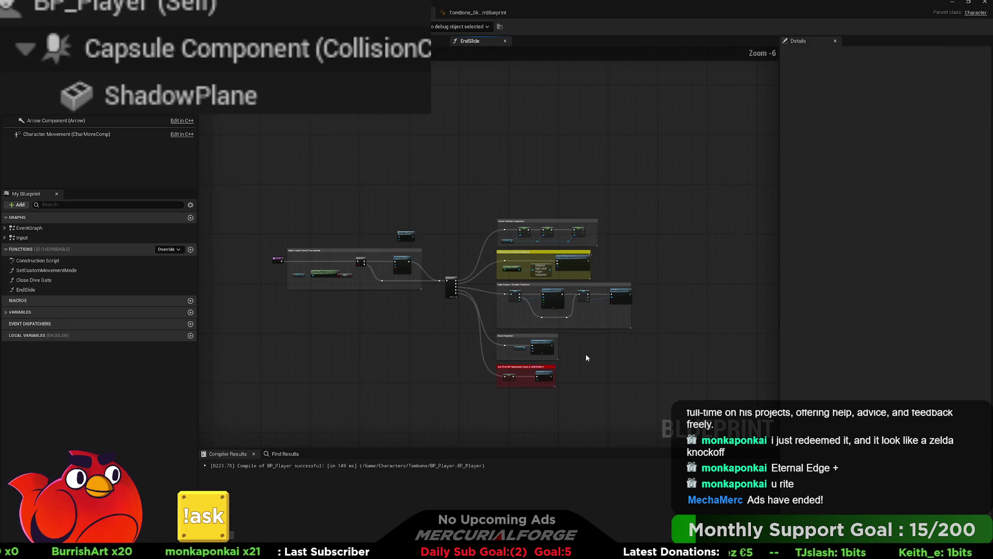
# Step: Add an F9 breakpoint to the DASH group's SET node, then go back to the EndSlide graph
pyautogui.scroll(2, 466, 321)
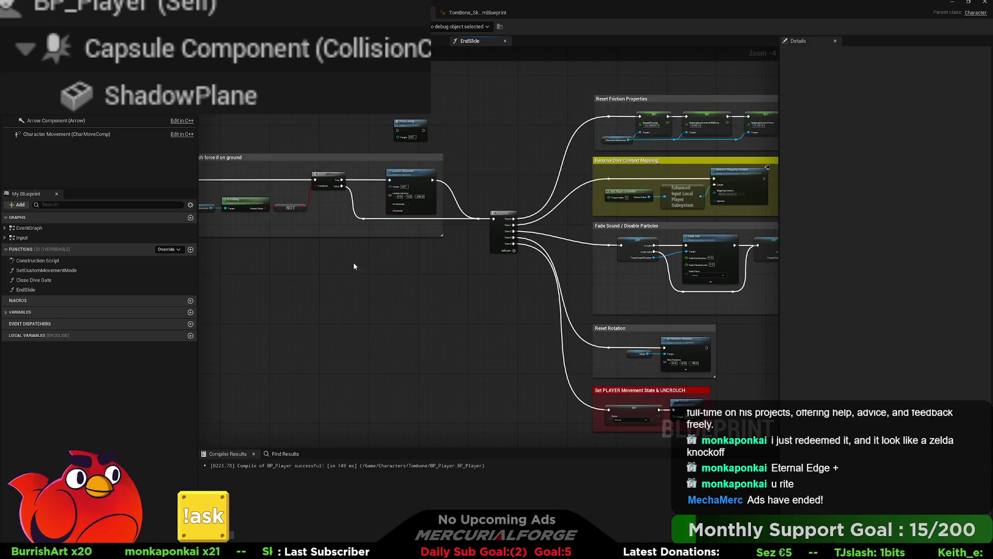
pyautogui.scroll(3, 488, 253)
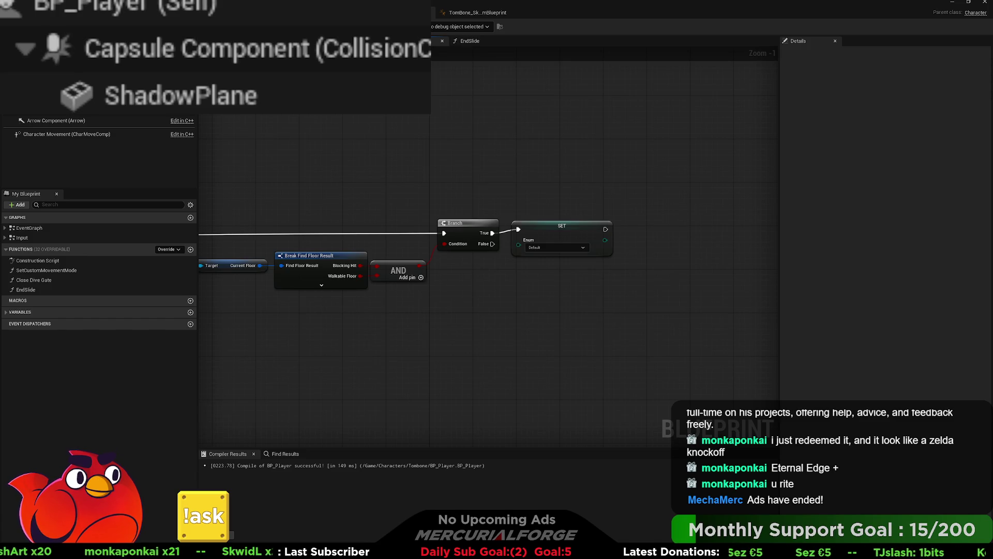
pyautogui.scroll(-2, 409, 373)
pyautogui.scroll(-6, 409, 373)
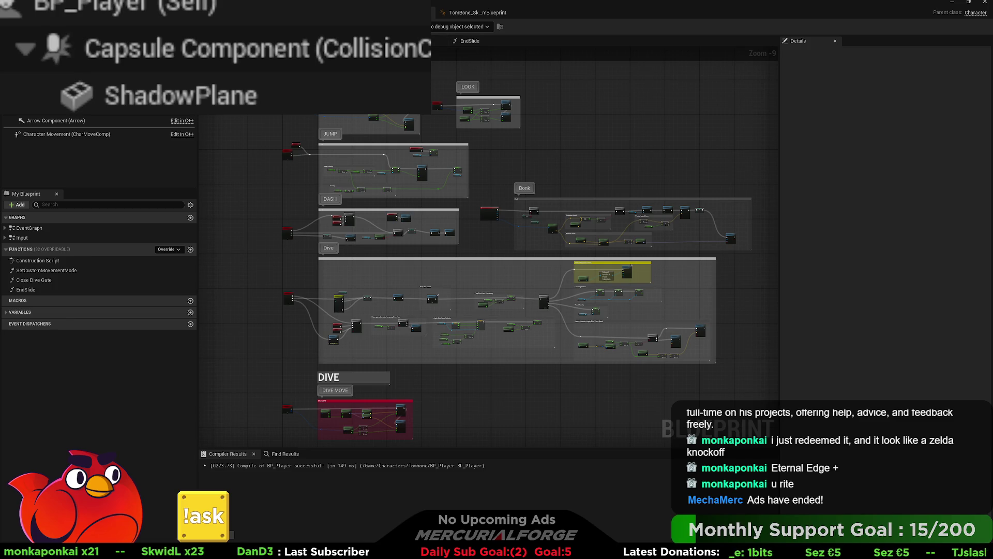
pyautogui.scroll(8, 345, 170)
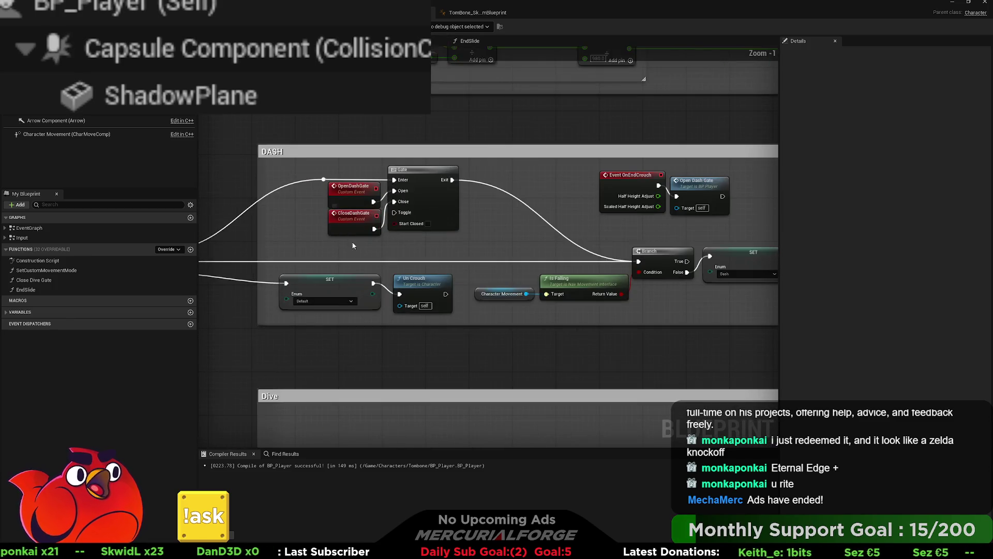
pyautogui.moveTo(373, 264); pyautogui.dragTo(524, 227)
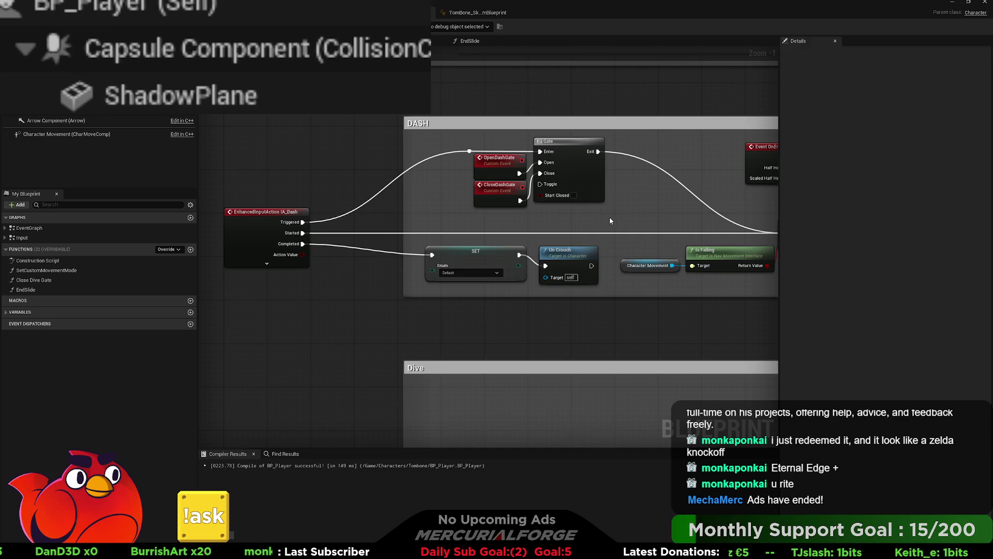
pyautogui.scroll(-3, 414, 220)
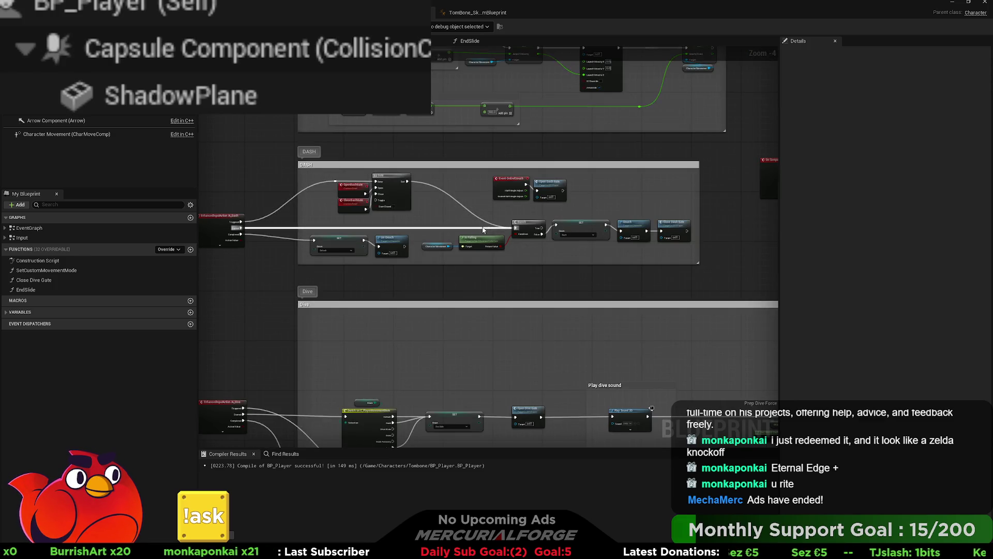
pyautogui.click(579, 226)
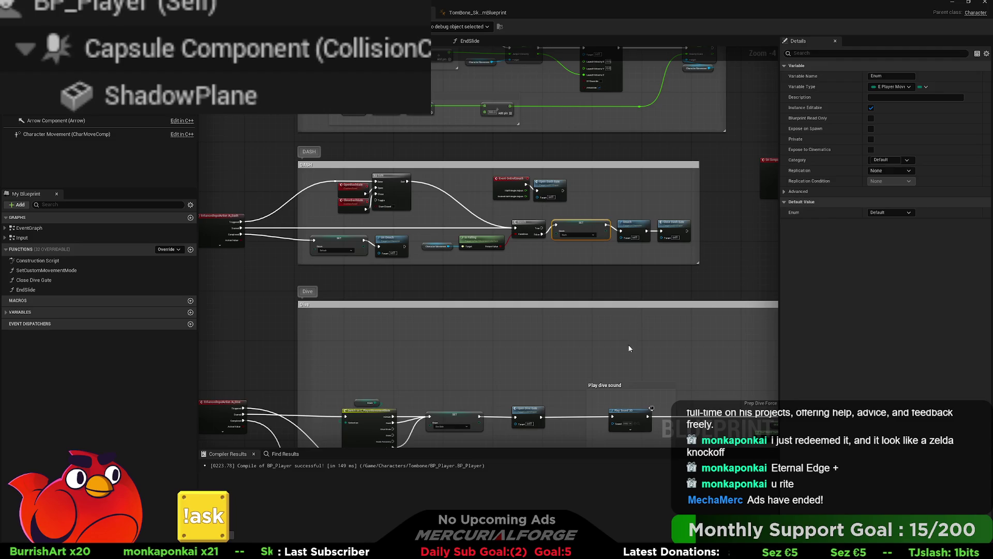
pyautogui.press('F9')
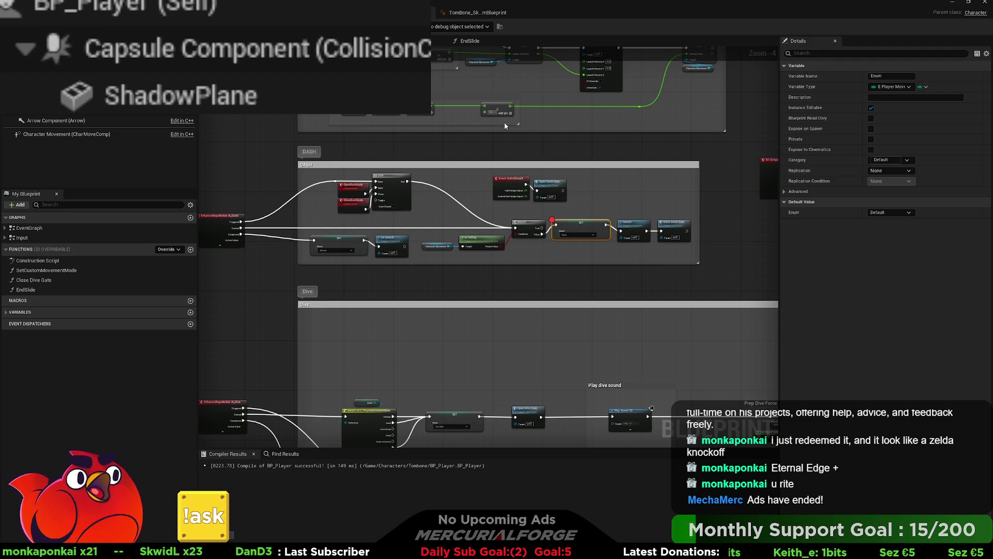
pyautogui.click(458, 42)
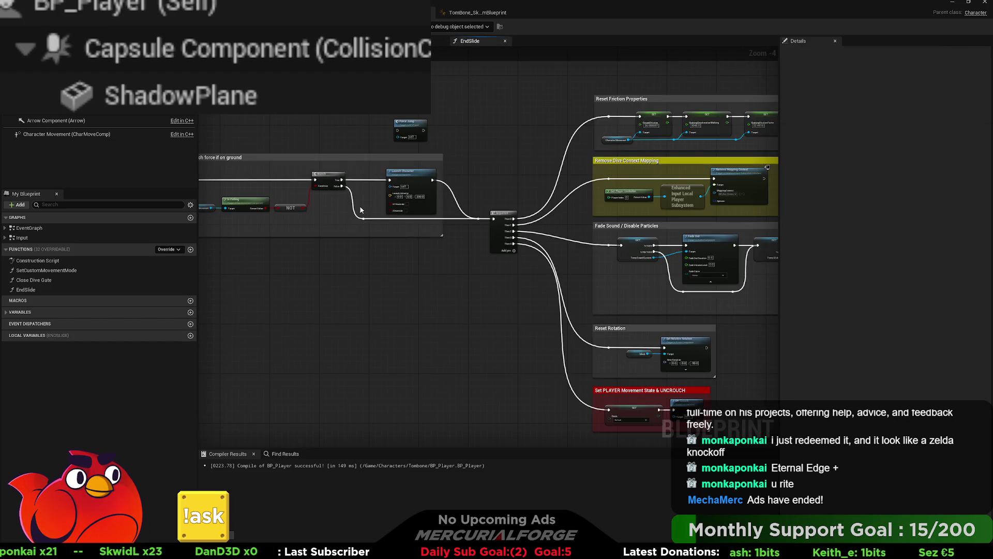
# Step: Select EndSlide's on-ground Branch node, compile BP_Player with F7, and pan to the DIVE JUMP group
pyautogui.scroll(2, 361, 210)
pyautogui.click(503, 196)
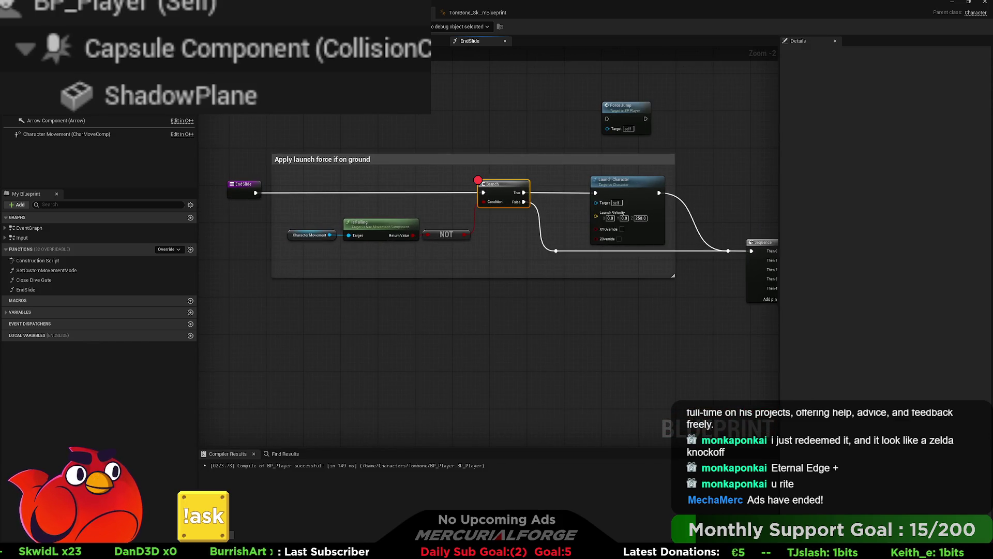
pyautogui.press('F7')
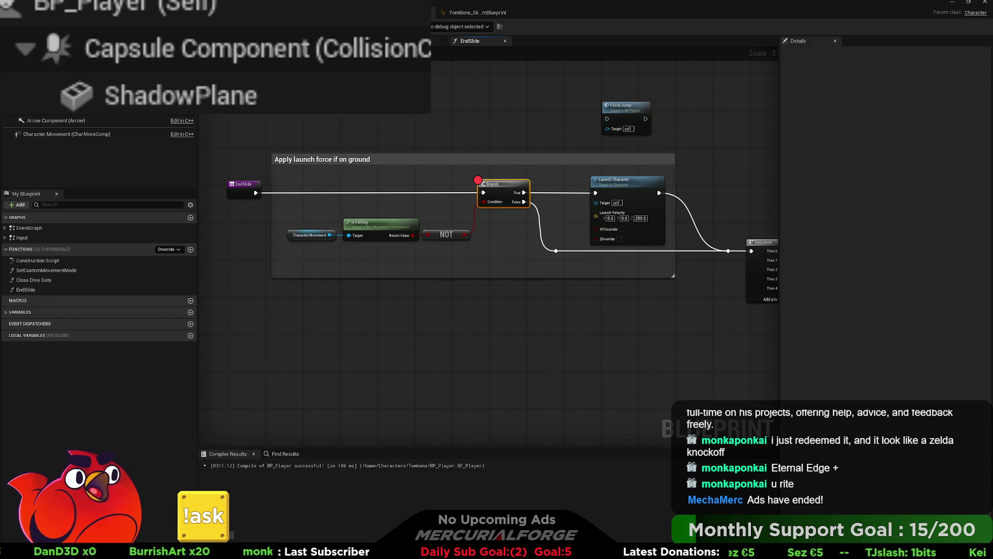
pyautogui.scroll(-4, 401, 299)
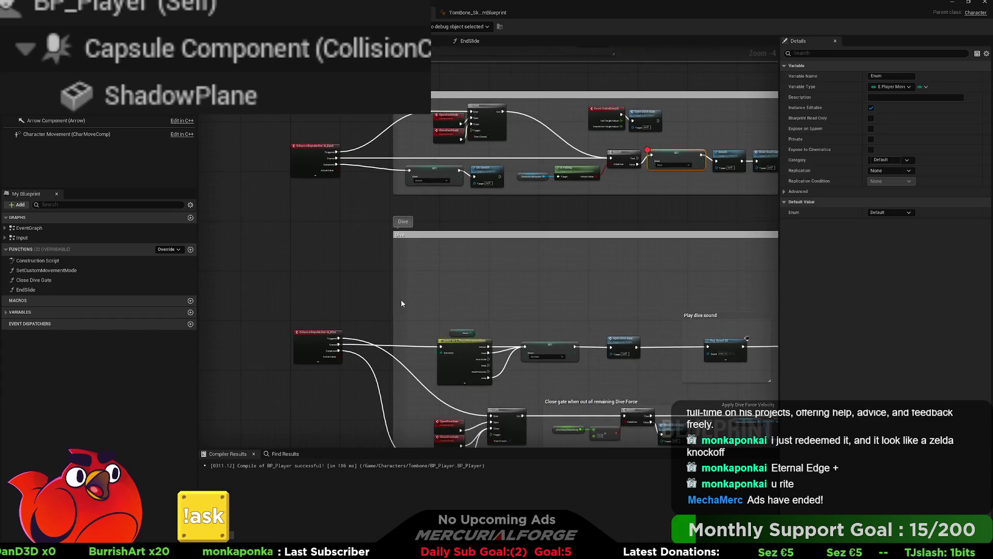
pyautogui.moveTo(422, 320); pyautogui.dragTo(424, 195)
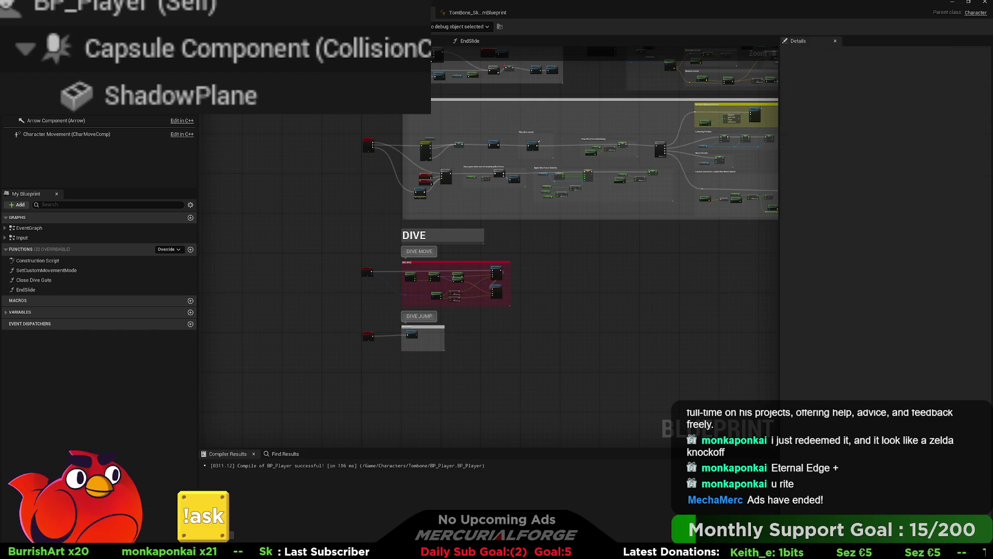
# Step: Inspect the slide particle section inside the DiveSlide_Ticking collapsed graph, then switch back to the level editor
pyautogui.doubleClick(45, 227)
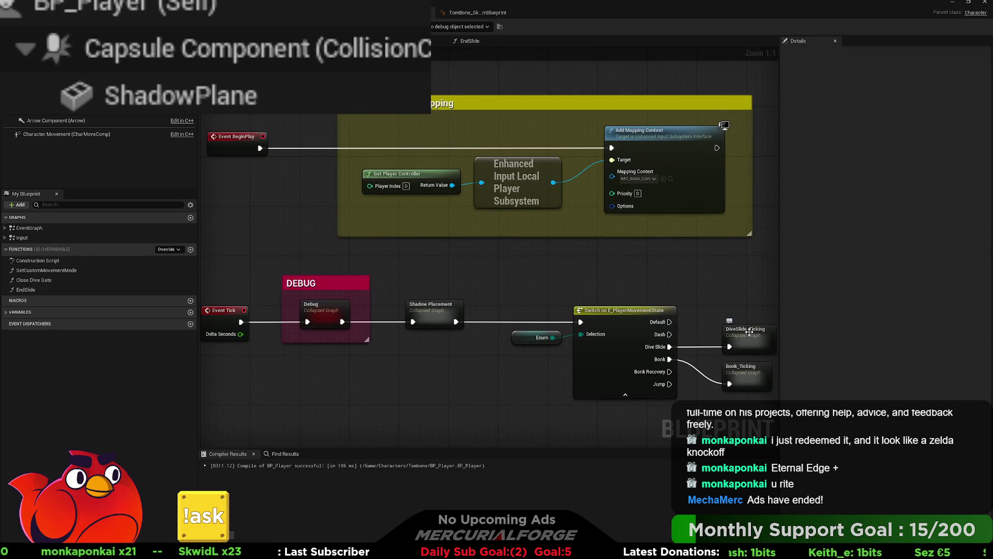
pyautogui.doubleClick(749, 331)
pyautogui.scroll(3, 368, 410)
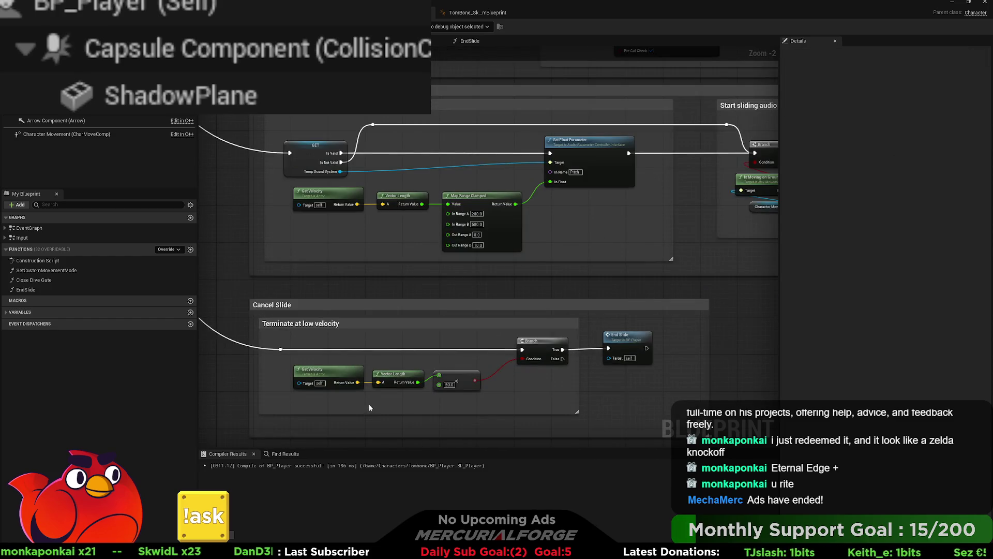
pyautogui.scroll(-2, 401, 309)
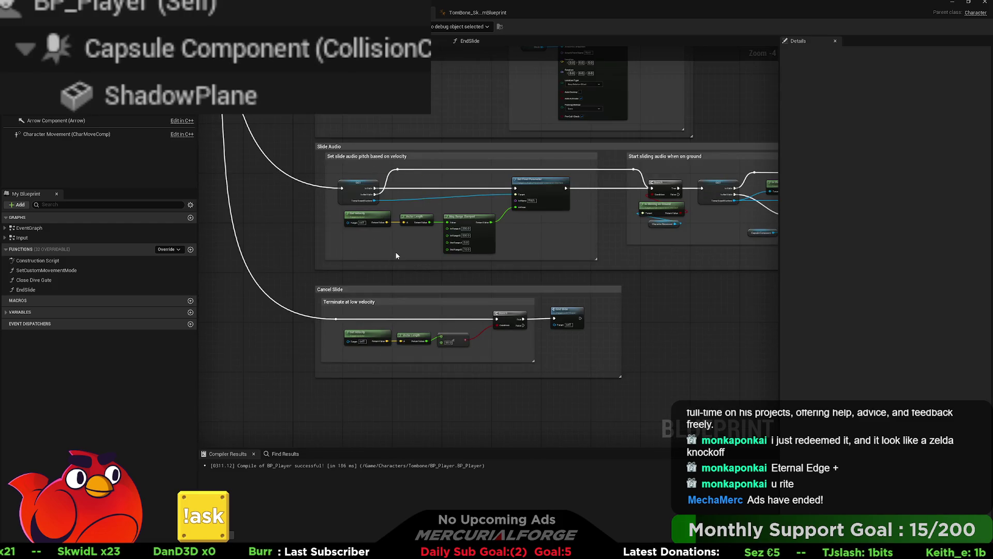
pyautogui.moveTo(396, 255); pyautogui.dragTo(398, 399)
pyautogui.moveTo(400, 249); pyautogui.dragTo(408, 340)
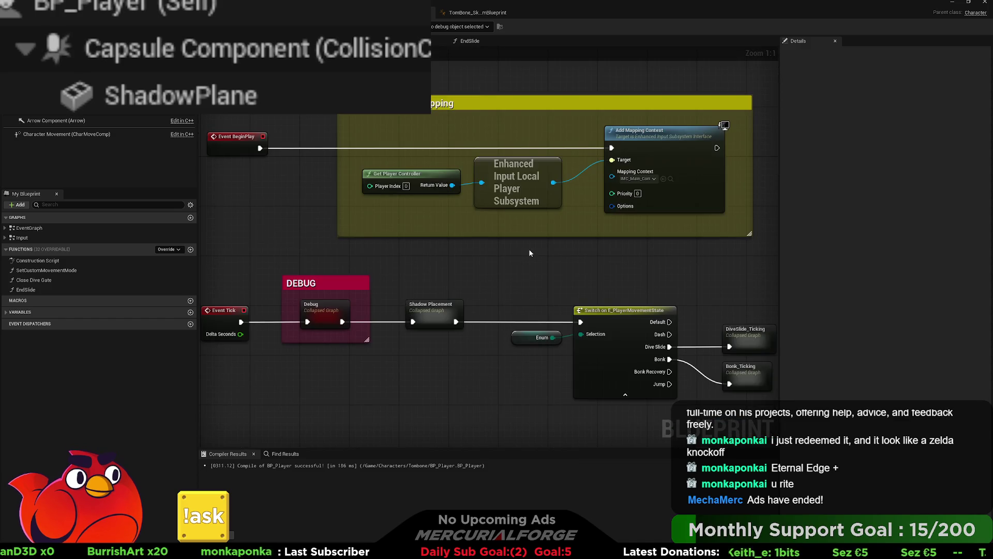
pyautogui.moveTo(530, 253); pyautogui.dragTo(437, 243)
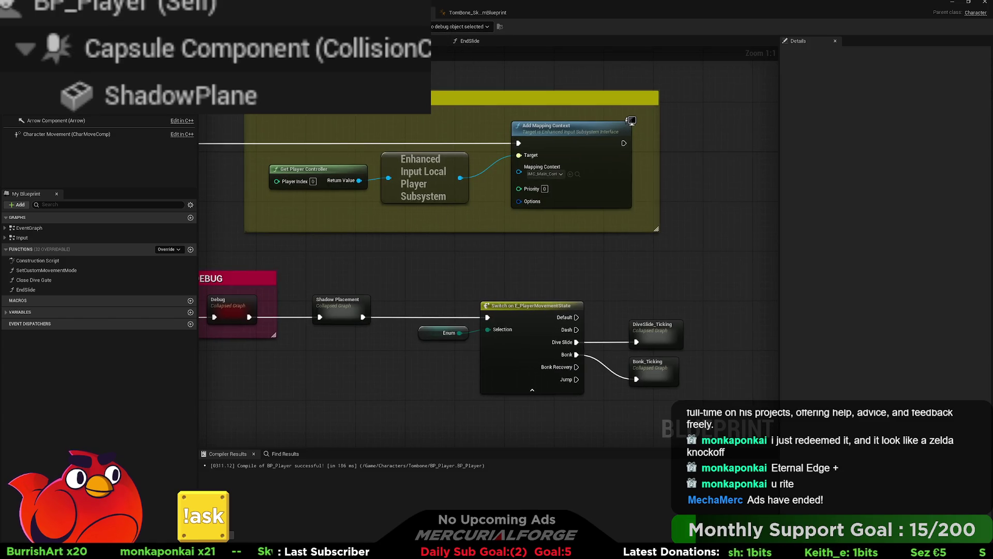
pyautogui.hotkey('alt', 'Tab')
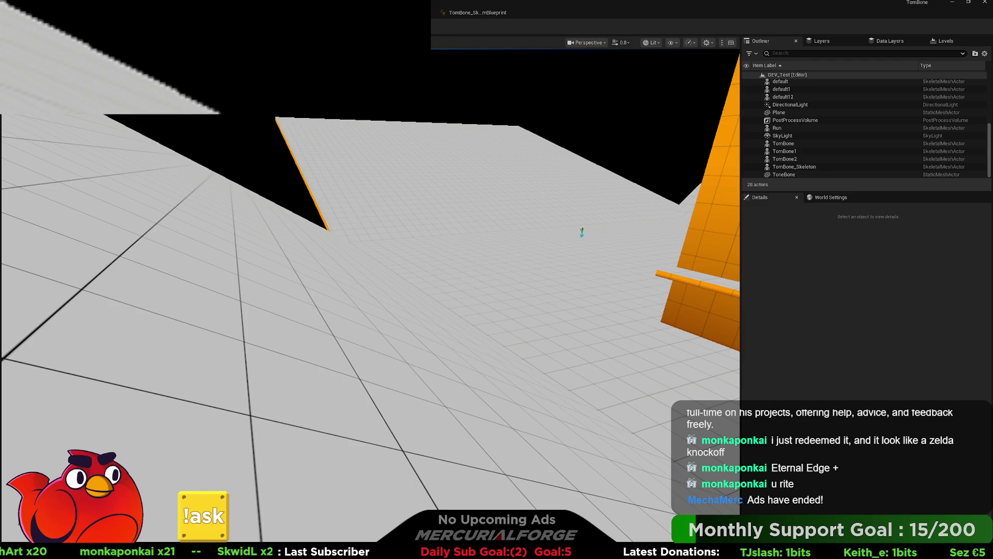
# Step: Start play, run forward and dash with Shift to trigger the SET node breakpoint
pyautogui.hotkey('alt', 'p')
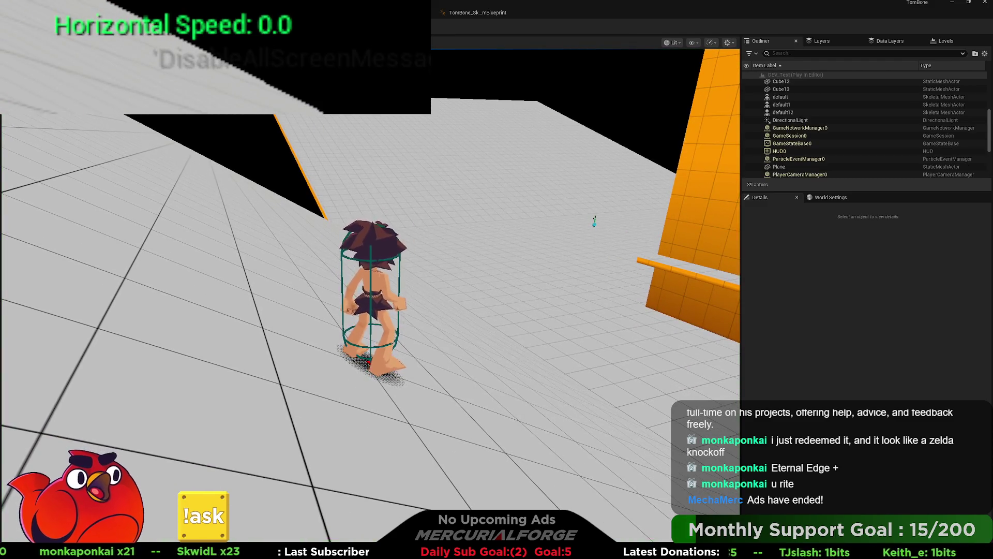
pyautogui.press('w')
pyautogui.press('shift')
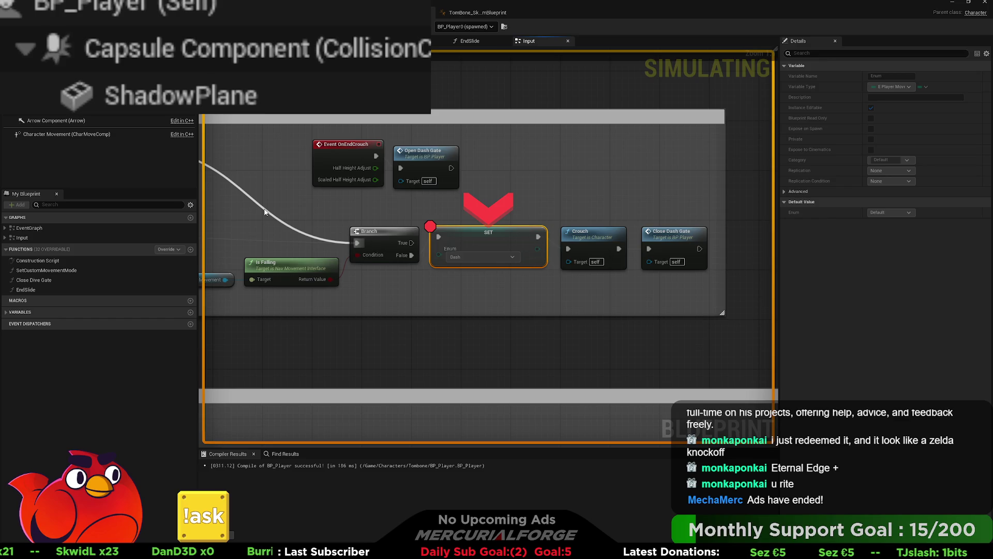
# Step: Inspect the DASH logic around the Dash state assignment and the Dive section below it
pyautogui.scroll(-2, 333, 222)
pyautogui.moveTo(333, 222)
pyautogui.mouseDown()
pyautogui.moveTo(661, 214)
pyautogui.moveTo(404, 213)
pyautogui.mouseUp()
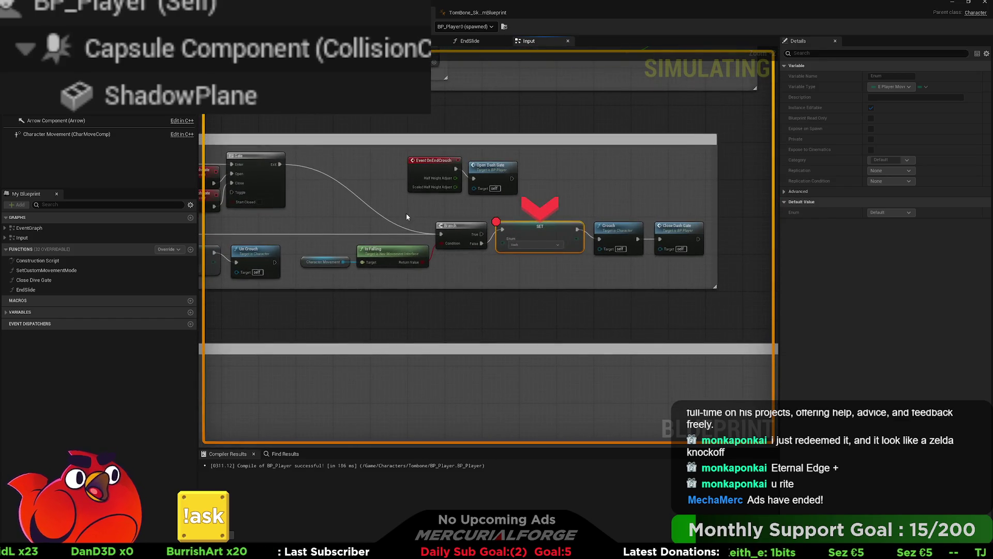
pyautogui.scroll(2, 540, 251)
pyautogui.moveTo(540, 251); pyautogui.dragTo(463, 264)
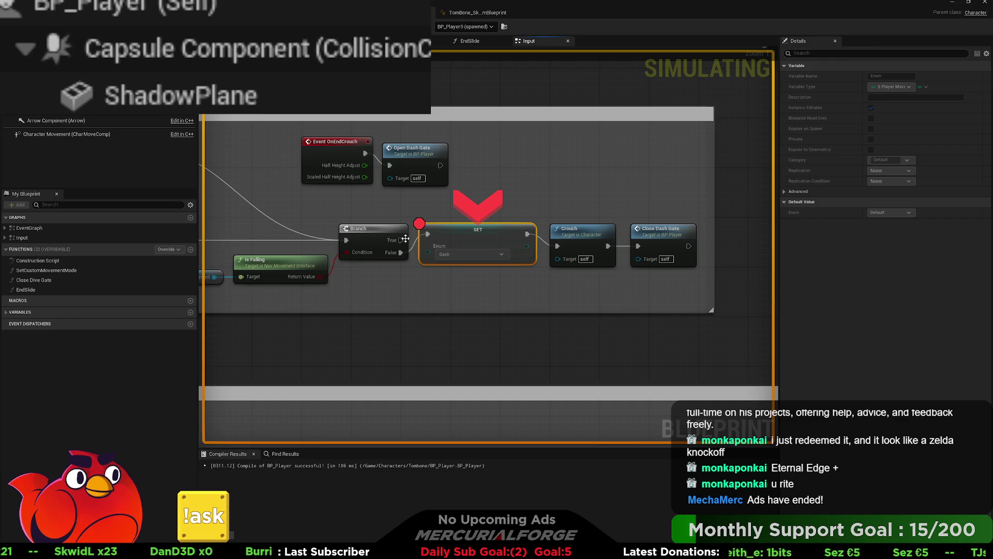
pyautogui.scroll(-2, 406, 239)
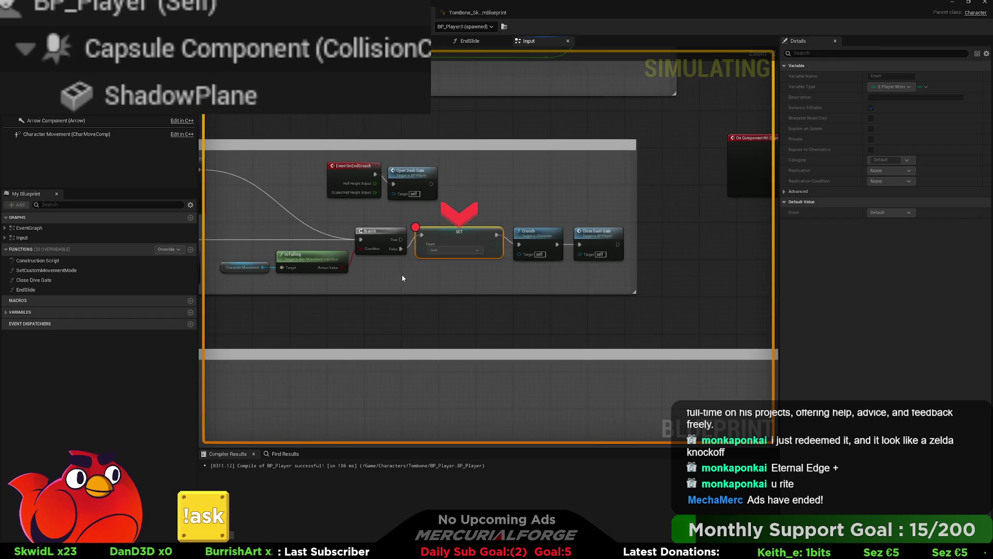
pyautogui.scroll(-1, 402, 278)
pyautogui.moveTo(402, 278)
pyautogui.mouseDown()
pyautogui.moveTo(572, 219)
pyautogui.moveTo(558, 222)
pyautogui.moveTo(542, 234)
pyautogui.moveTo(586, 232)
pyautogui.mouseUp()
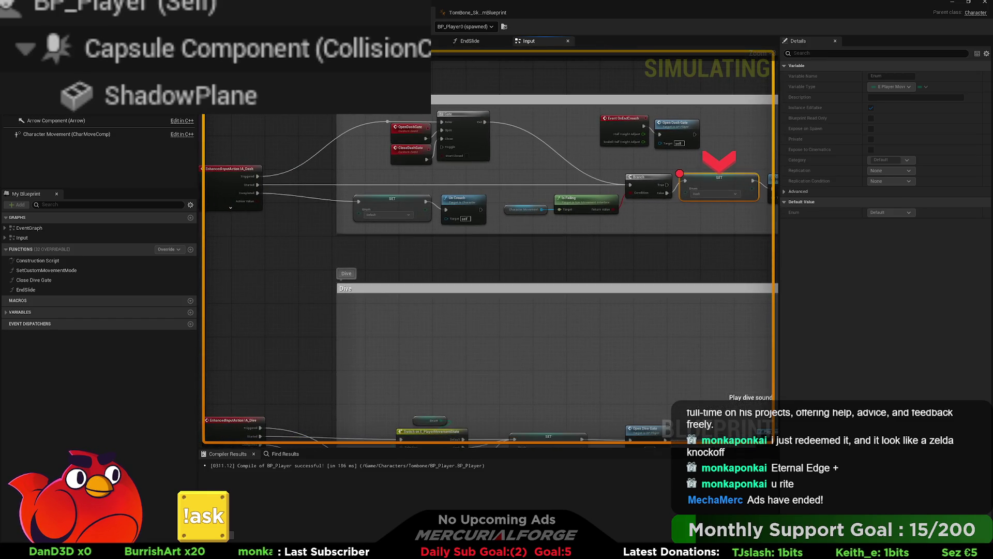
# Step: Restart the play test, dash forward to 850.0 speed, and end the breakpoint session
pyautogui.press('Escape')
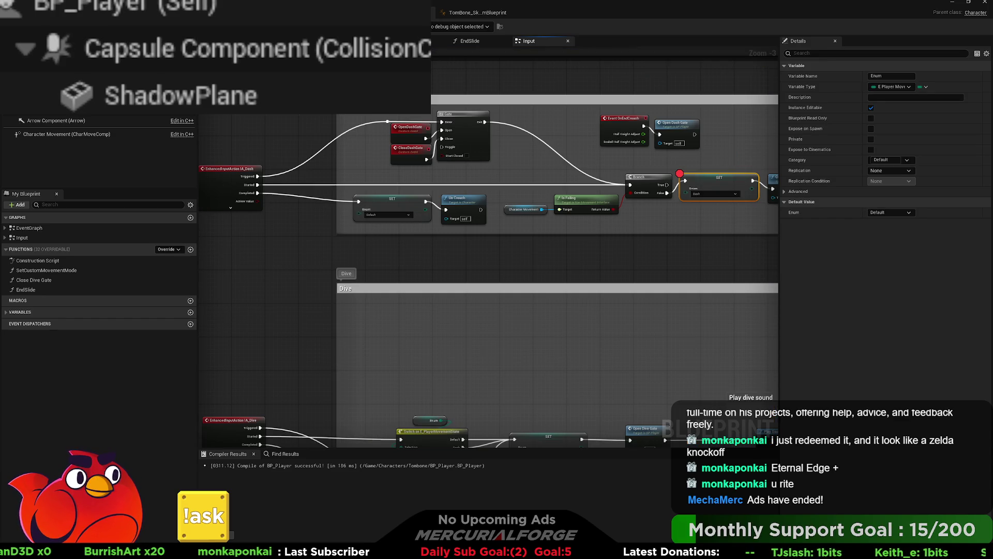
pyautogui.hotkey('alt', 'p')
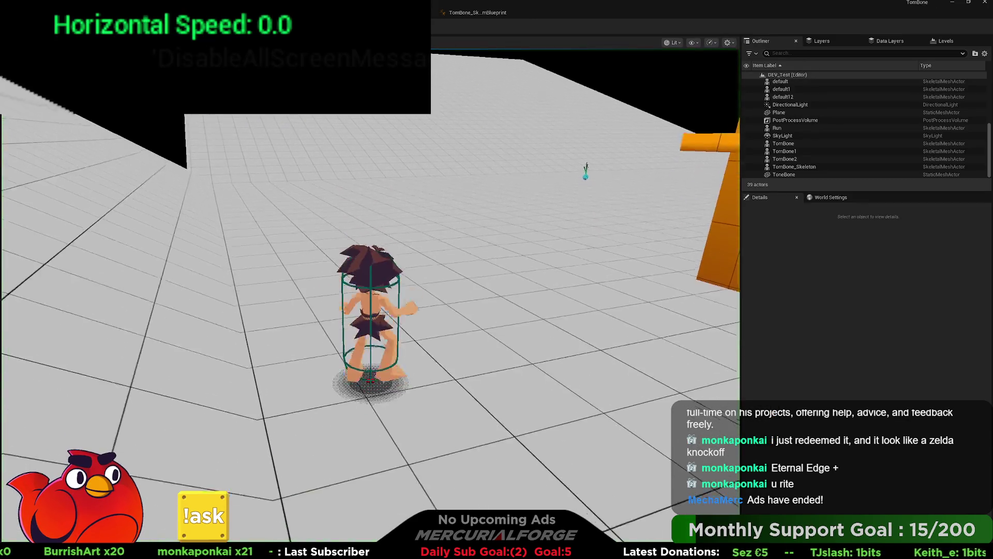
pyautogui.press('w')
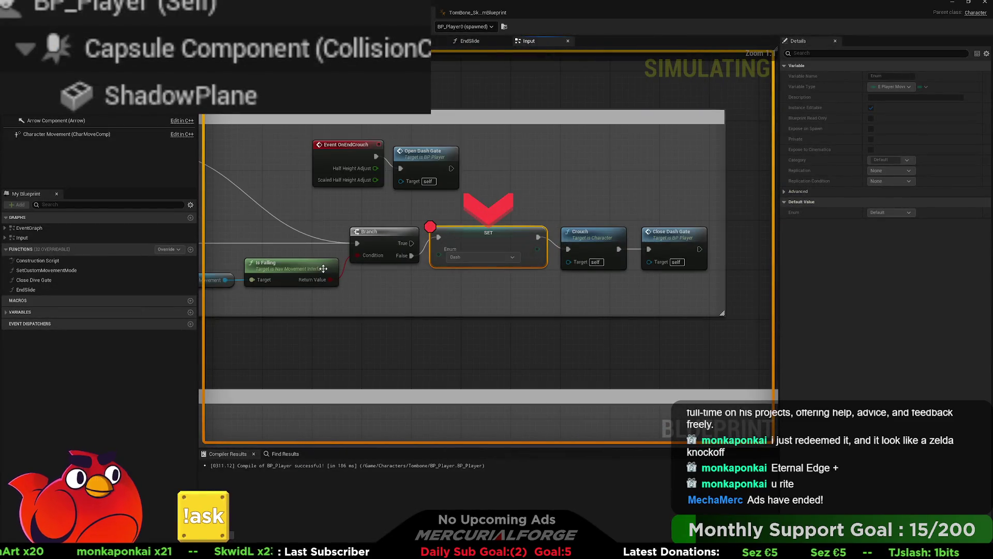
pyautogui.press('Escape')
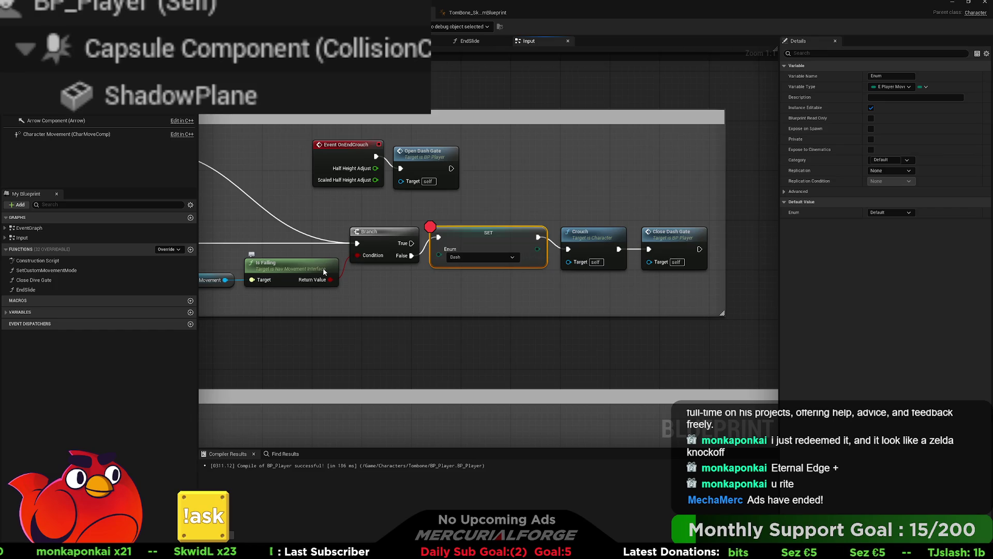
# Step: Nudge the DASH comment box a little right around IA_Dash, then show the blueprint variables
pyautogui.moveTo(324, 272)
pyautogui.mouseDown()
pyautogui.moveTo(590, 249)
pyautogui.moveTo(747, 210)
pyautogui.mouseUp()
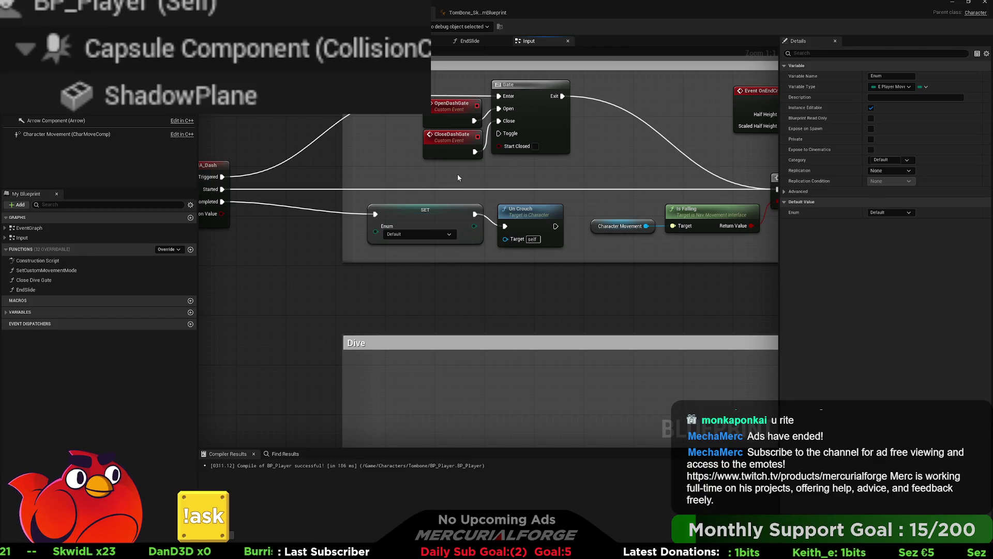
pyautogui.moveTo(443, 173); pyautogui.dragTo(607, 196)
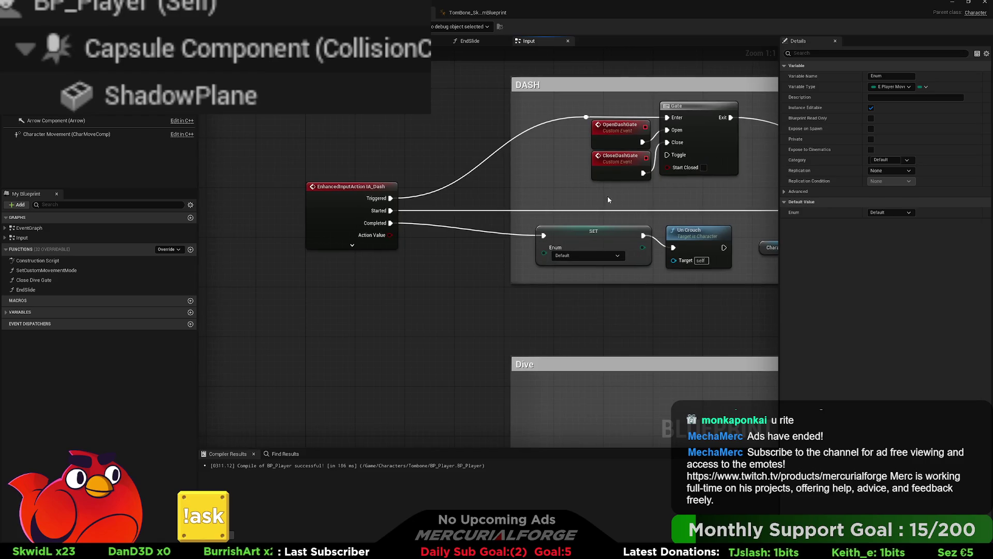
pyautogui.scroll(-4, 432, 203)
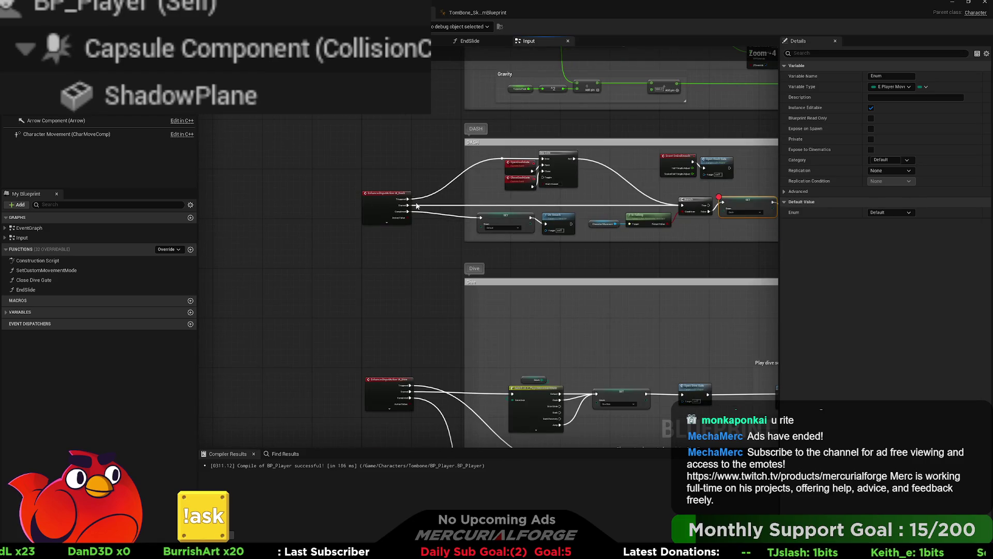
pyautogui.moveTo(456, 170); pyautogui.dragTo(222, 168)
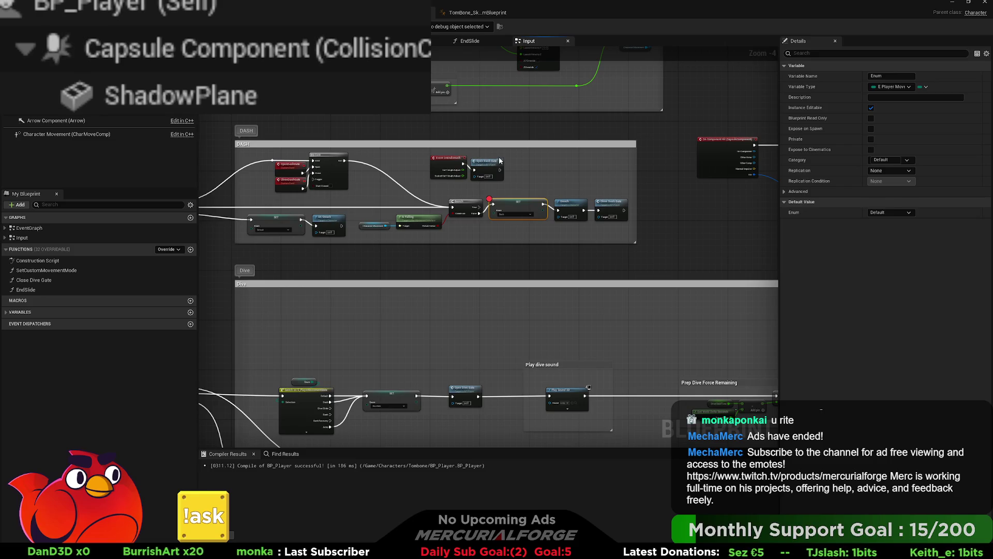
pyautogui.moveTo(488, 144); pyautogui.dragTo(528, 148)
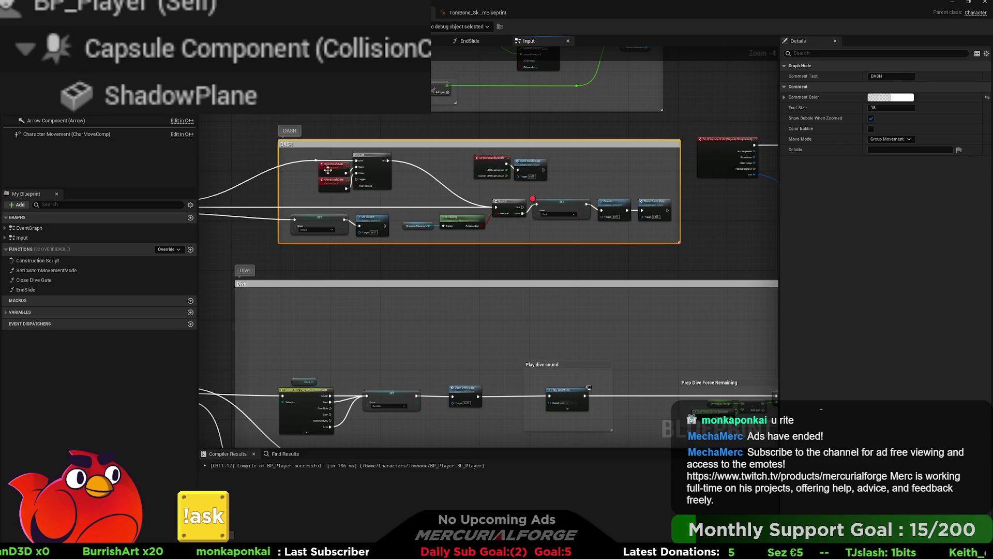
pyautogui.moveTo(328, 170); pyautogui.dragTo(493, 187)
pyautogui.scroll(2, 465, 191)
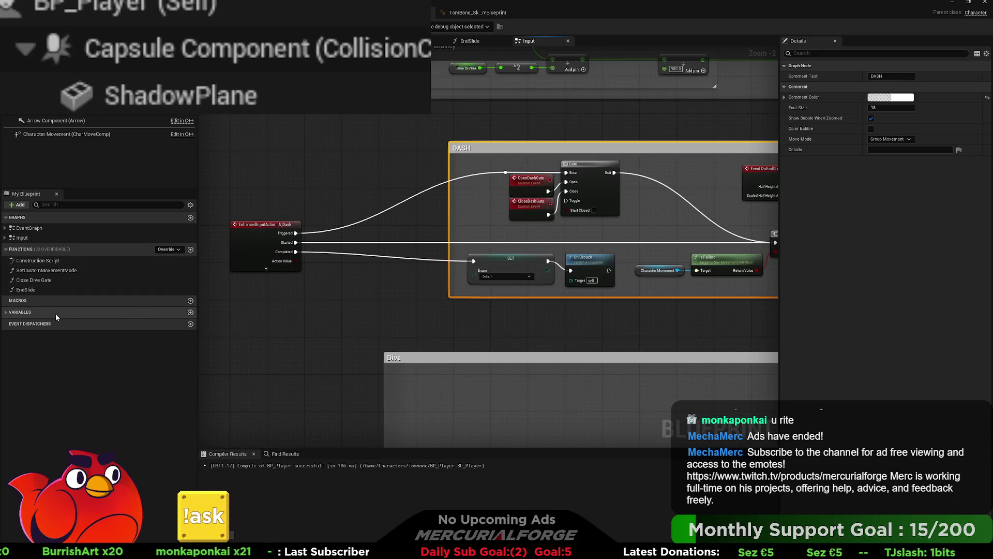
pyautogui.click(5, 312)
# Step: Add an Enum getter and create a Switch on E_PlayerMovementState from its output
pyautogui.click(29, 337)
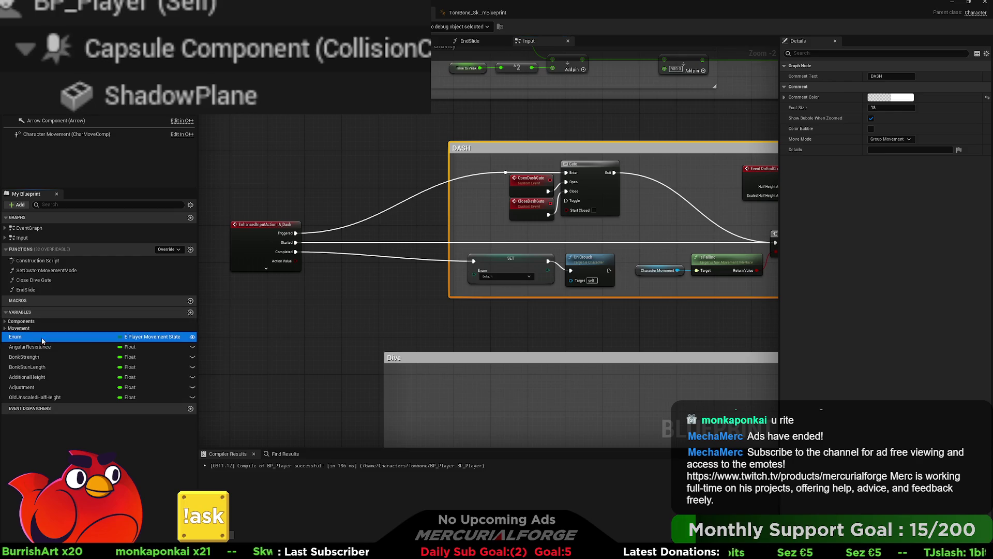
pyautogui.click(329, 308)
pyautogui.hotkey('ctrl', 'v')
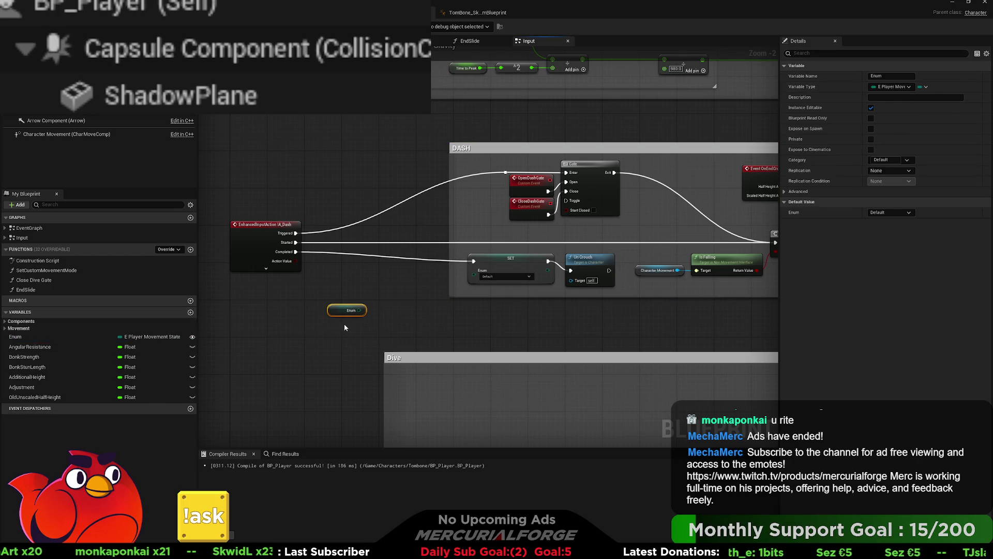
pyautogui.click(371, 288)
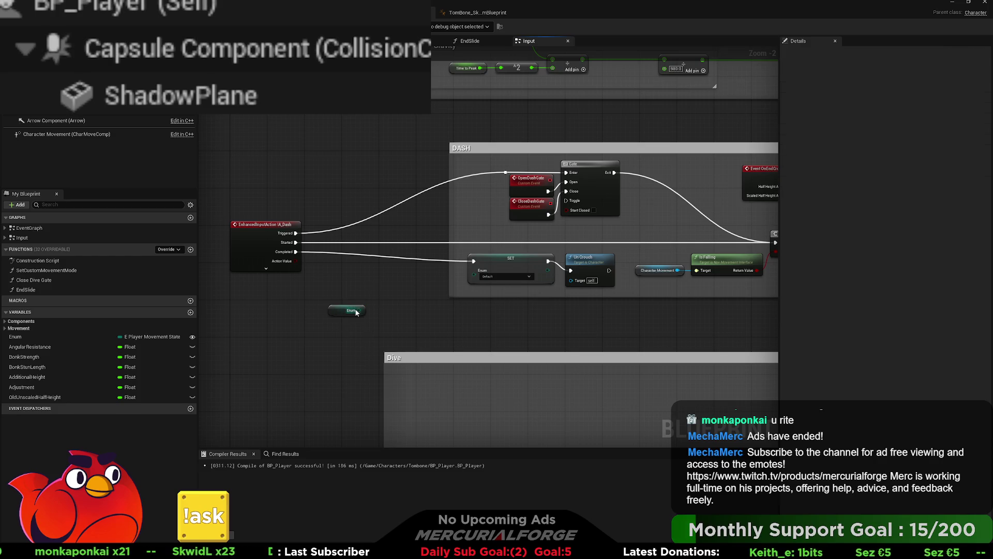
pyautogui.moveTo(358, 309); pyautogui.dragTo(385, 286)
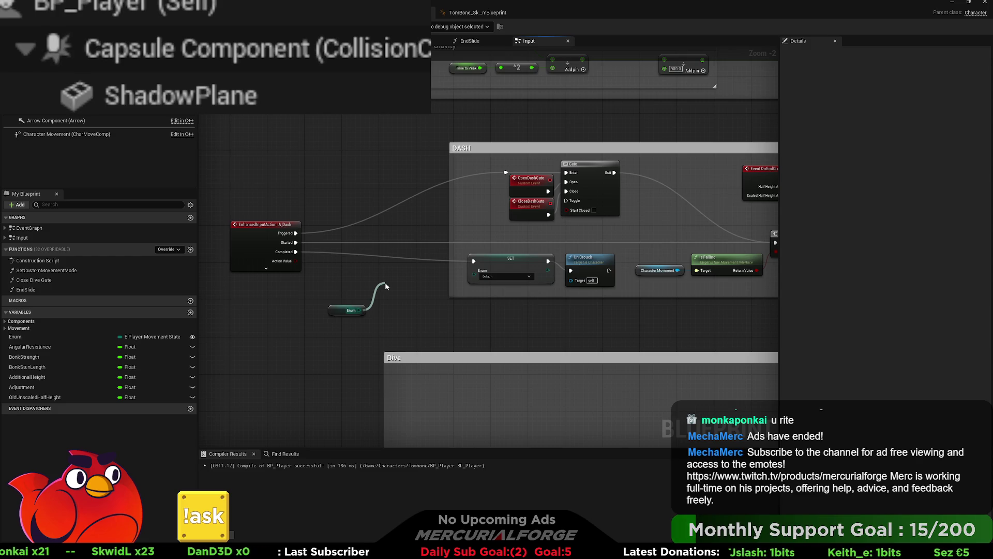
pyautogui.moveTo(385, 286)
pyautogui.mouseDown()
pyautogui.moveTo(417, 245)
pyautogui.moveTo(415, 159)
pyautogui.moveTo(414, 169)
pyautogui.mouseUp()
pyautogui.click(423, 321)
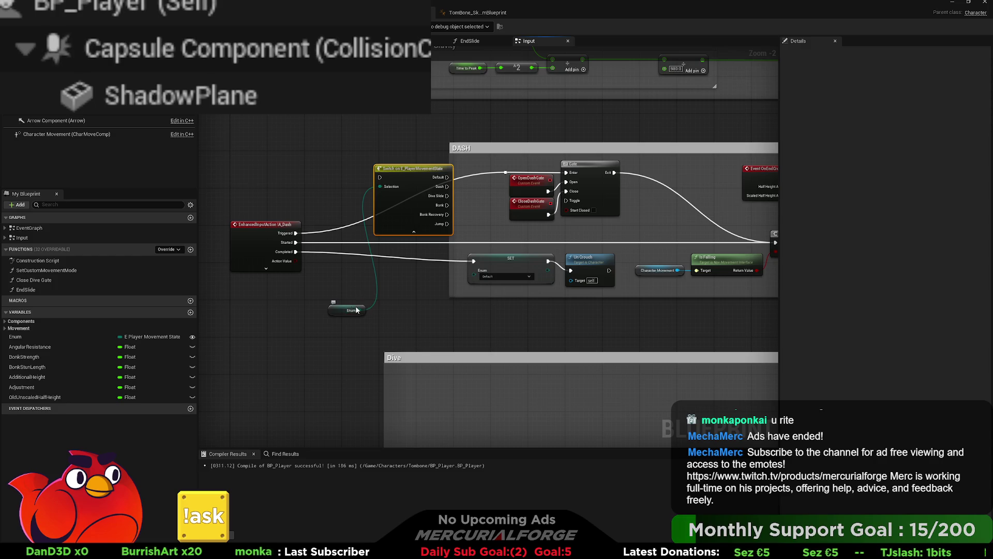
# Step: Wire IA_Dash Started into the switch's exec input and align the Enum getter beside it
pyautogui.moveTo(356, 311); pyautogui.dragTo(355, 203)
pyautogui.scroll(1, 295, 247)
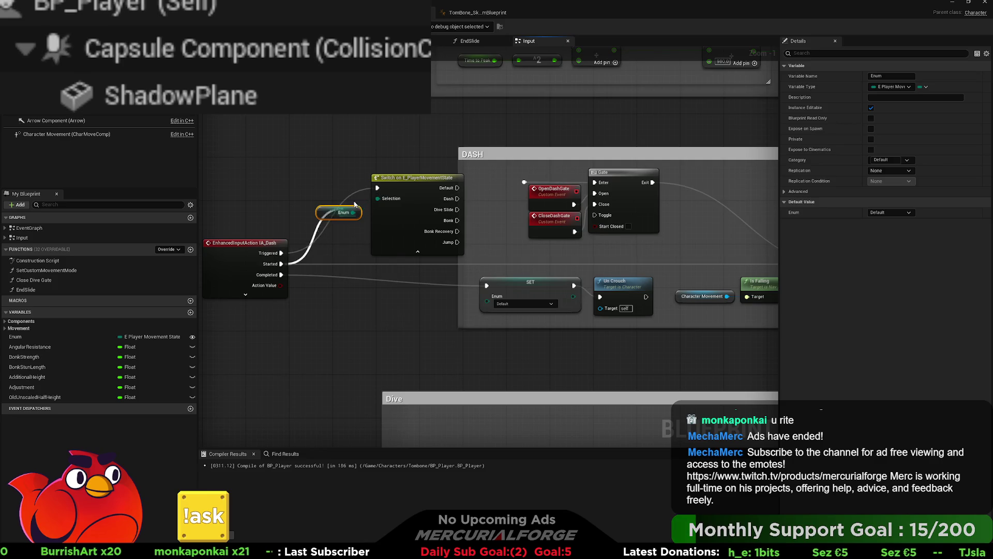
pyautogui.moveTo(378, 188); pyautogui.dragTo(281, 264)
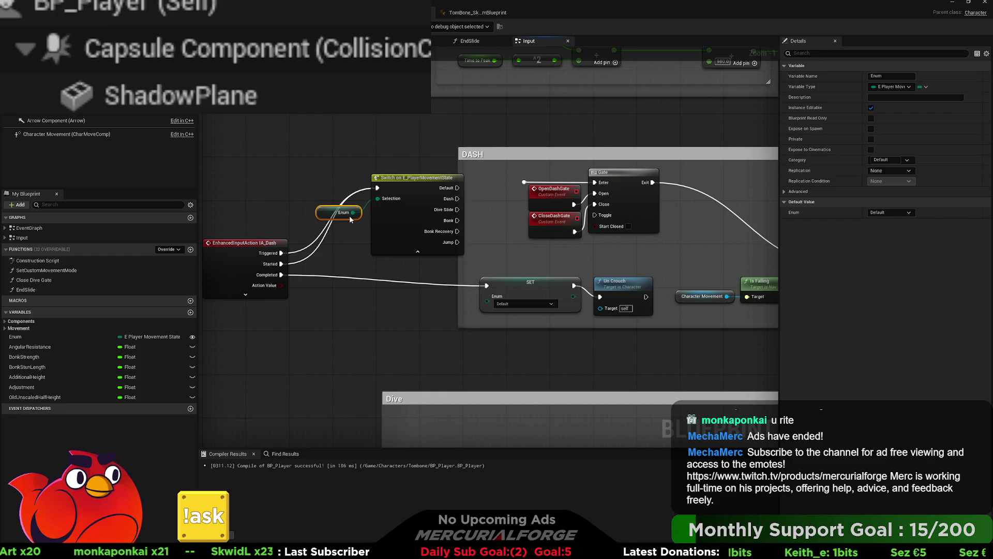
pyautogui.moveTo(350, 215); pyautogui.dragTo(351, 207)
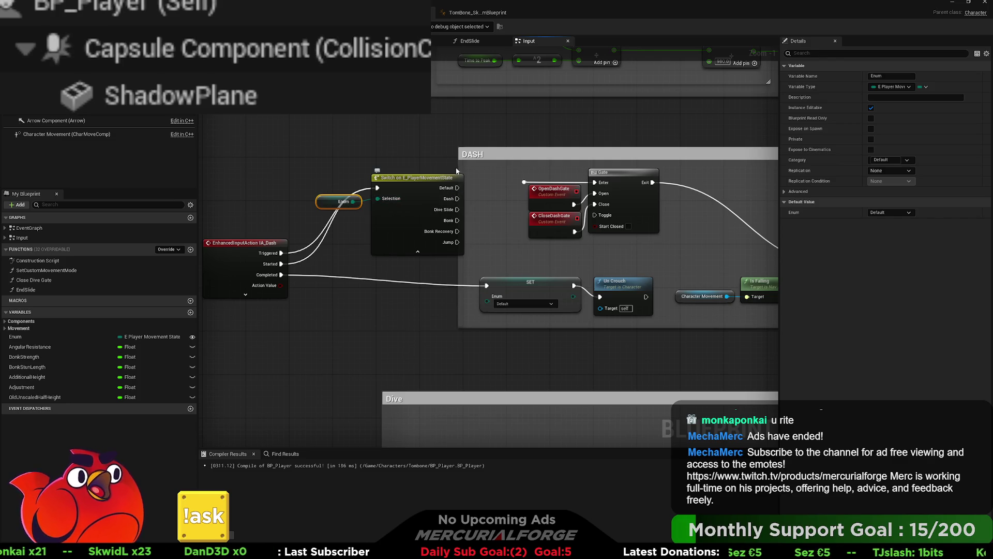
# Step: Wire the switch's Default and Jump cases into the reroute feeding the DASH Gate's Enter
pyautogui.moveTo(307, 242); pyautogui.dragTo(347, 201)
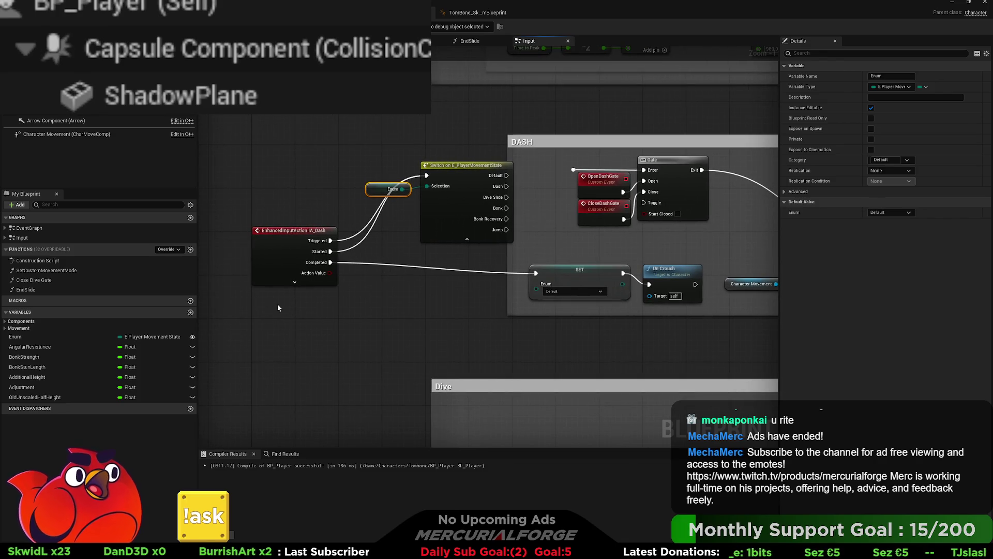
pyautogui.moveTo(278, 307)
pyautogui.mouseDown()
pyautogui.moveTo(350, 262)
pyautogui.moveTo(324, 276)
pyautogui.mouseUp()
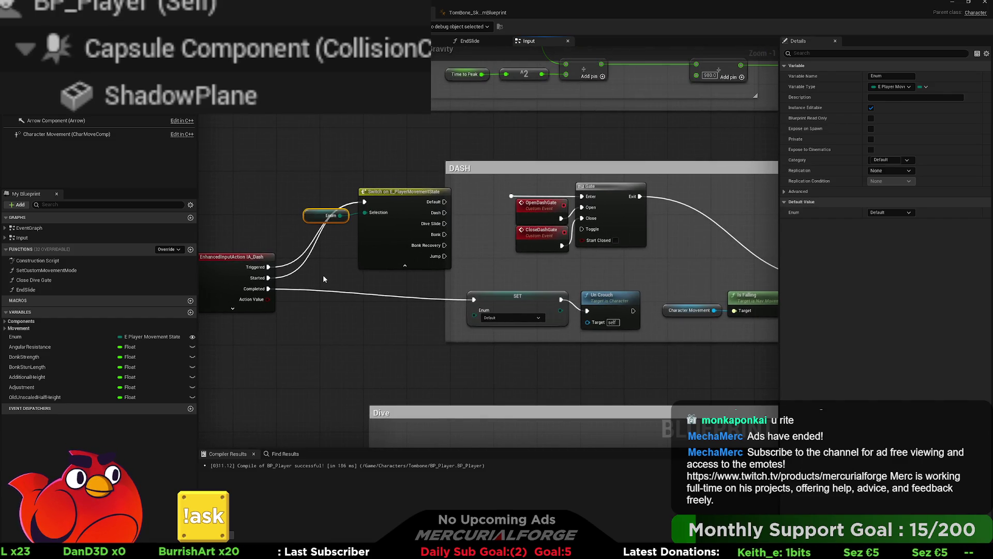
pyautogui.moveTo(319, 275); pyautogui.dragTo(395, 265)
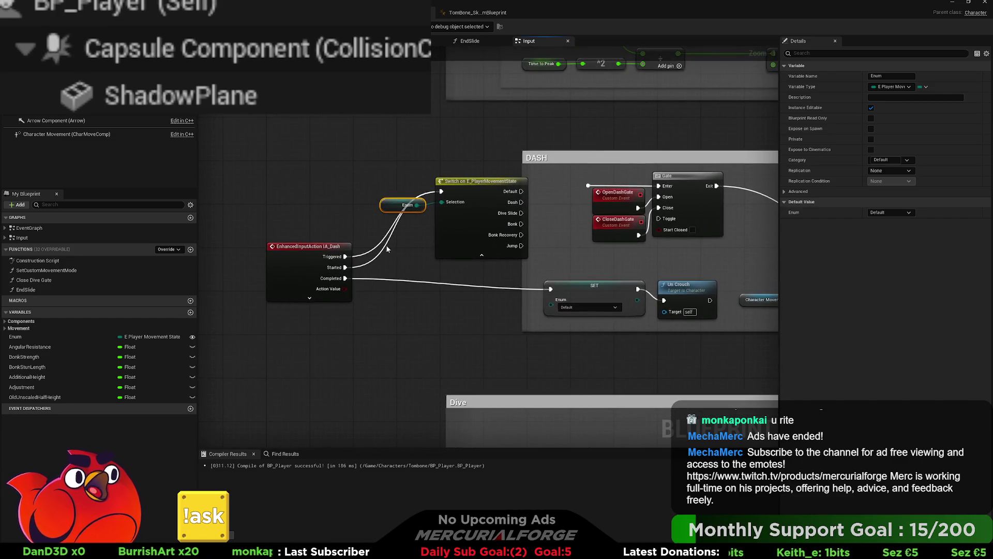
pyautogui.moveTo(378, 228); pyautogui.dragTo(244, 330)
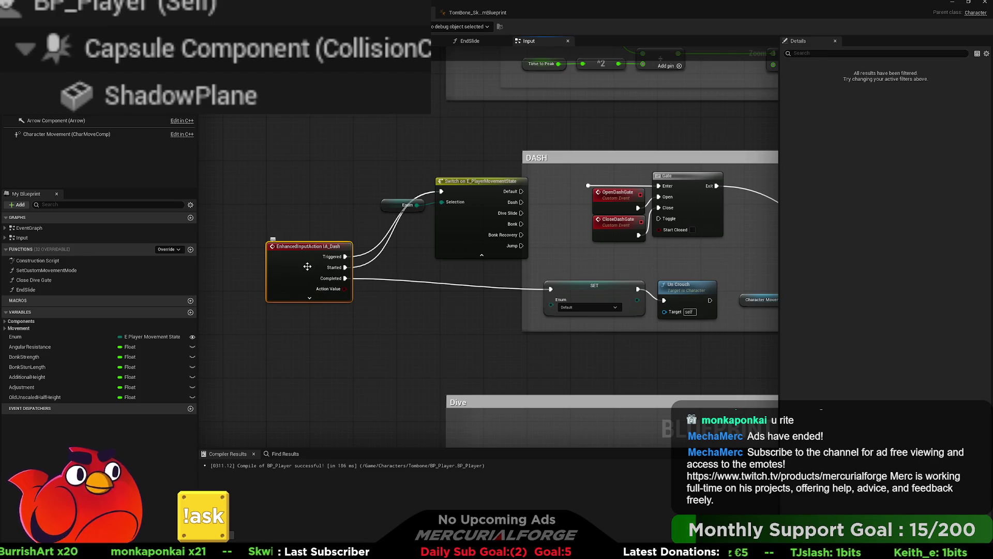
pyautogui.moveTo(303, 255)
pyautogui.mouseDown()
pyautogui.moveTo(253, 277)
pyautogui.moveTo(237, 332)
pyautogui.mouseUp()
pyautogui.moveTo(259, 299)
pyautogui.mouseDown()
pyautogui.moveTo(227, 309)
pyautogui.moveTo(326, 282)
pyautogui.moveTo(328, 270)
pyautogui.mouseUp()
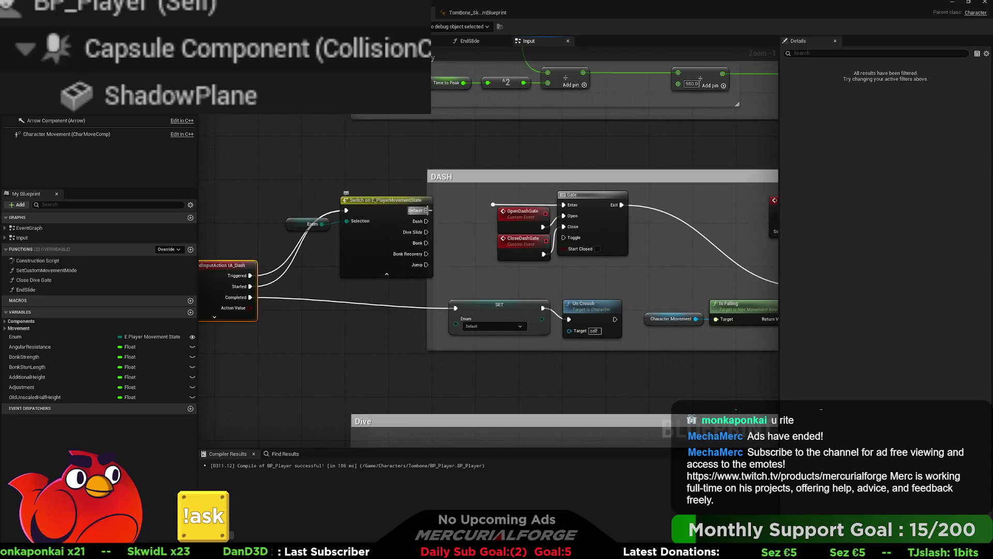
pyautogui.moveTo(427, 209); pyautogui.dragTo(492, 205)
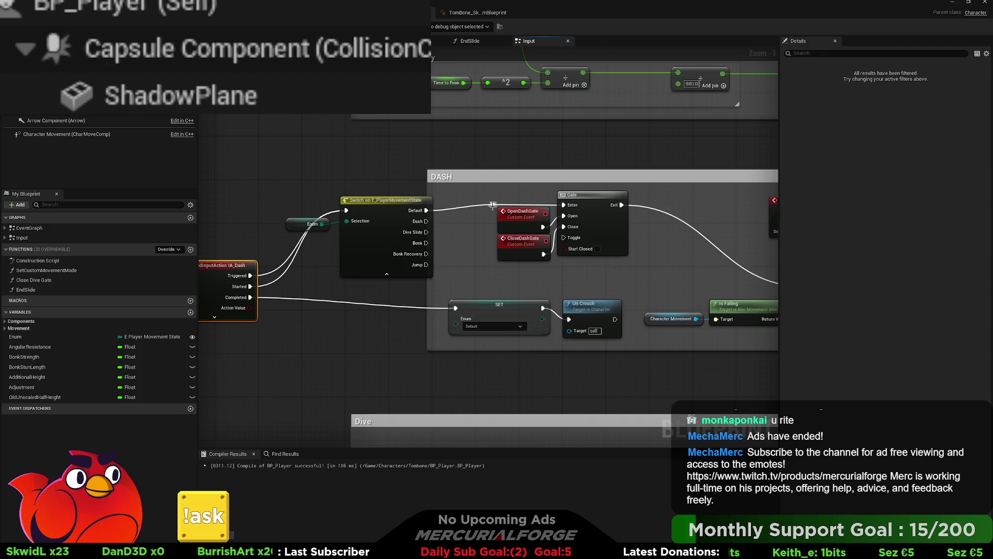
pyautogui.moveTo(416, 235); pyautogui.dragTo(405, 229)
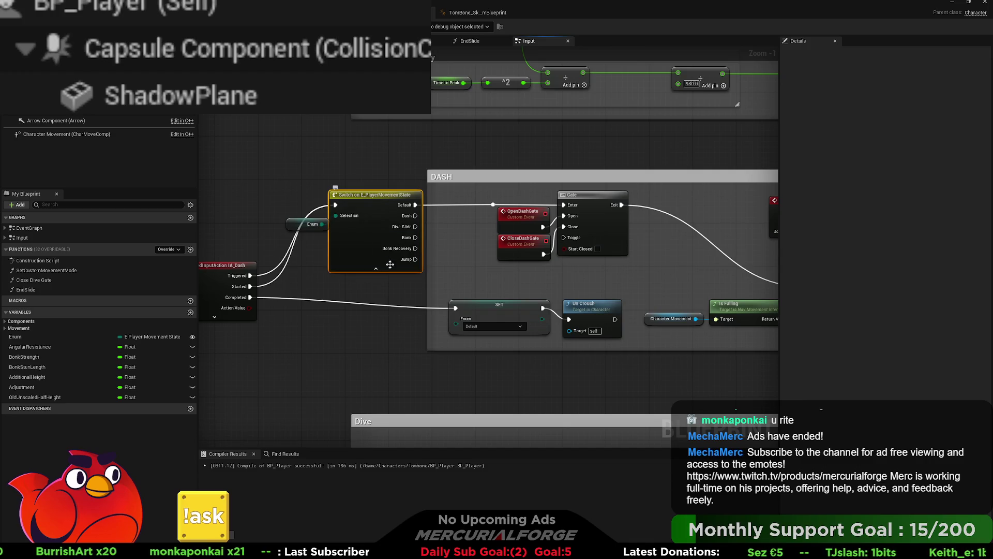
pyautogui.moveTo(417, 262); pyautogui.dragTo(493, 206)
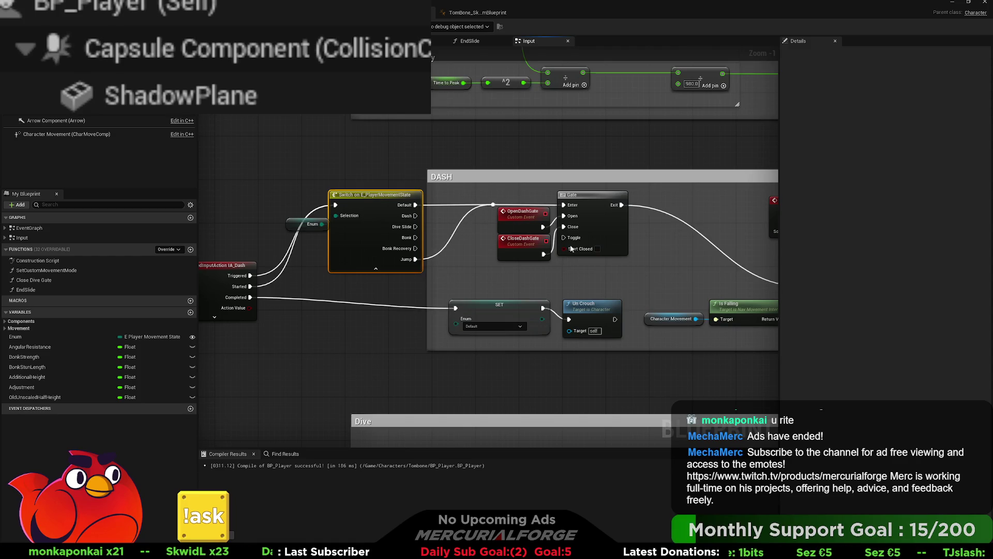
pyautogui.moveTo(571, 249); pyautogui.dragTo(311, 262)
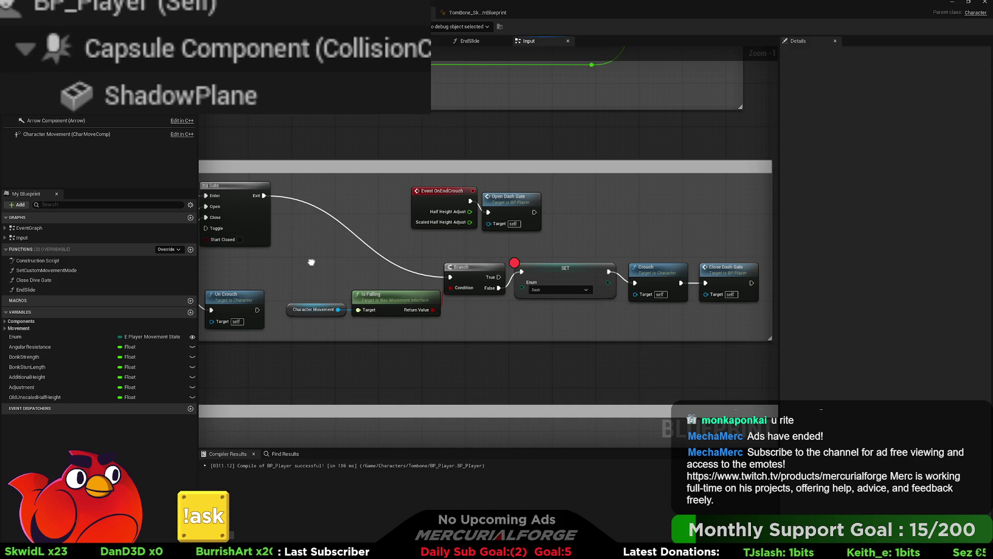
# Step: Run a quick play test of the level and stop it
pyautogui.moveTo(311, 262)
pyautogui.mouseDown()
pyautogui.moveTo(325, 271)
pyautogui.moveTo(504, 245)
pyautogui.mouseUp()
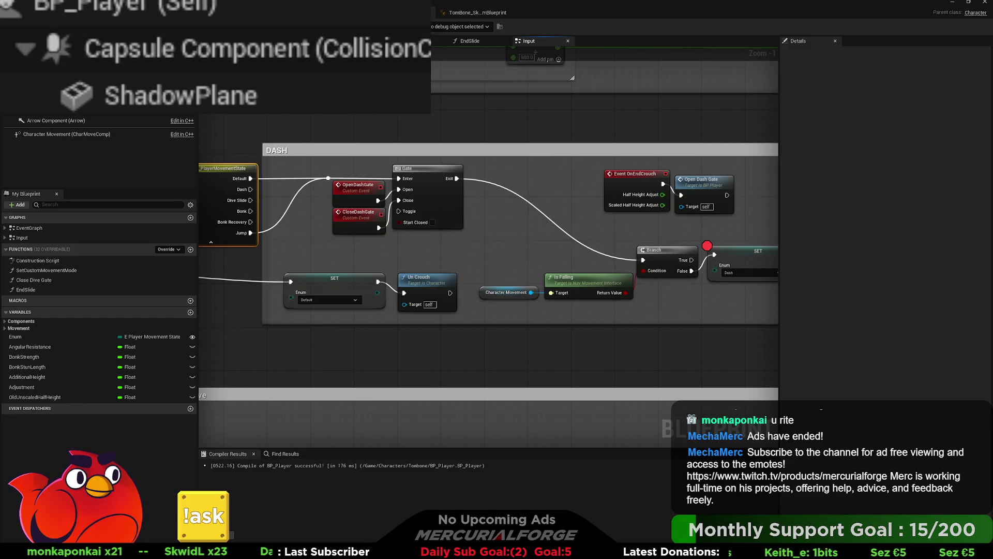
pyautogui.hotkey('alt', 'Tab')
pyautogui.hotkey('alt', 'p')
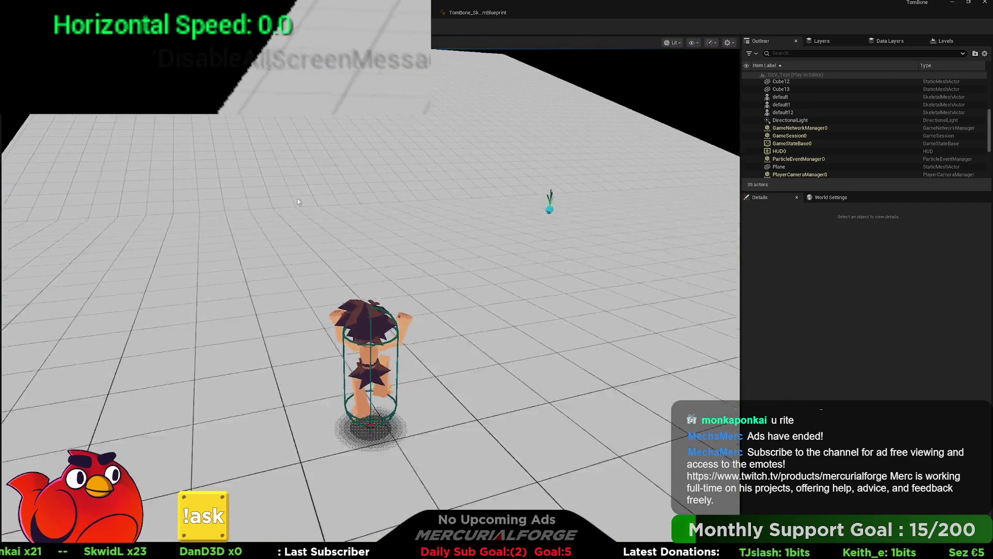
pyautogui.hotkey('alt', 'Tab')
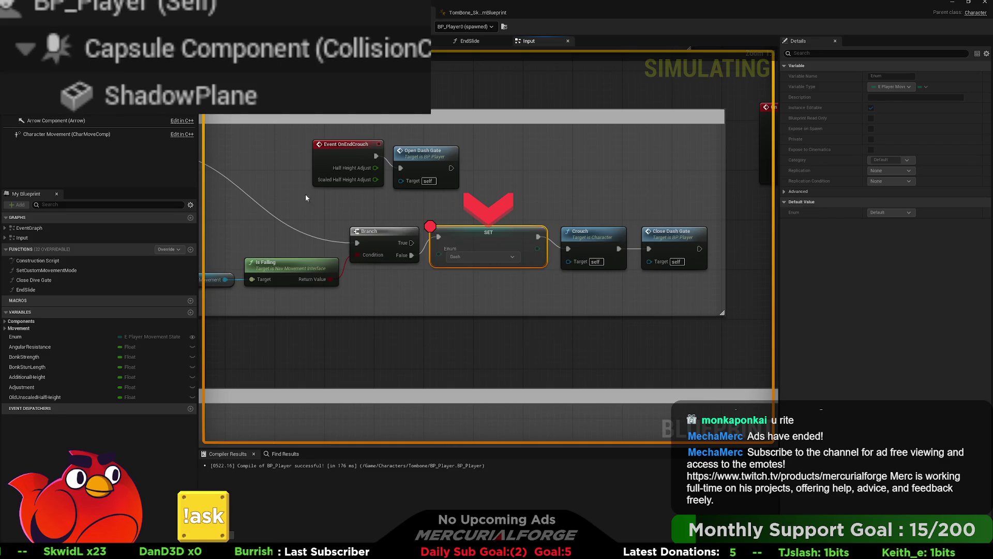
pyautogui.press('Escape')
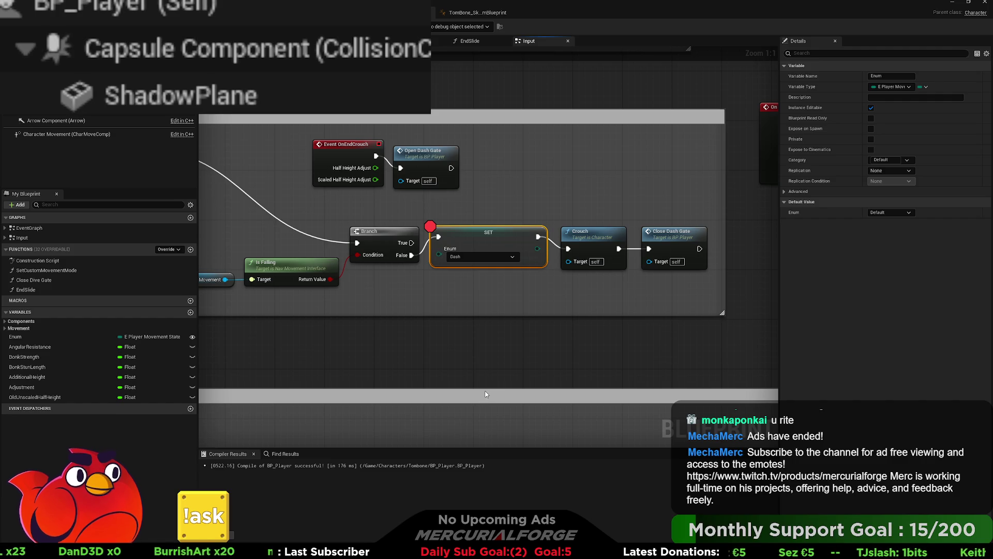
# Step: Remove the EndSlide Branch breakpoint with F9 and start a fresh play test
pyautogui.click(470, 41)
pyautogui.click(494, 187)
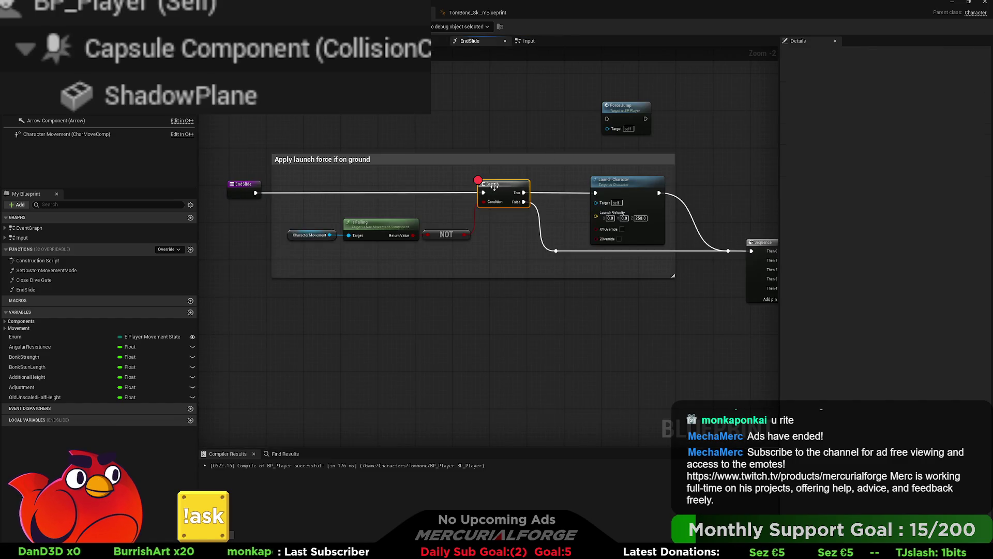
pyautogui.press('F9')
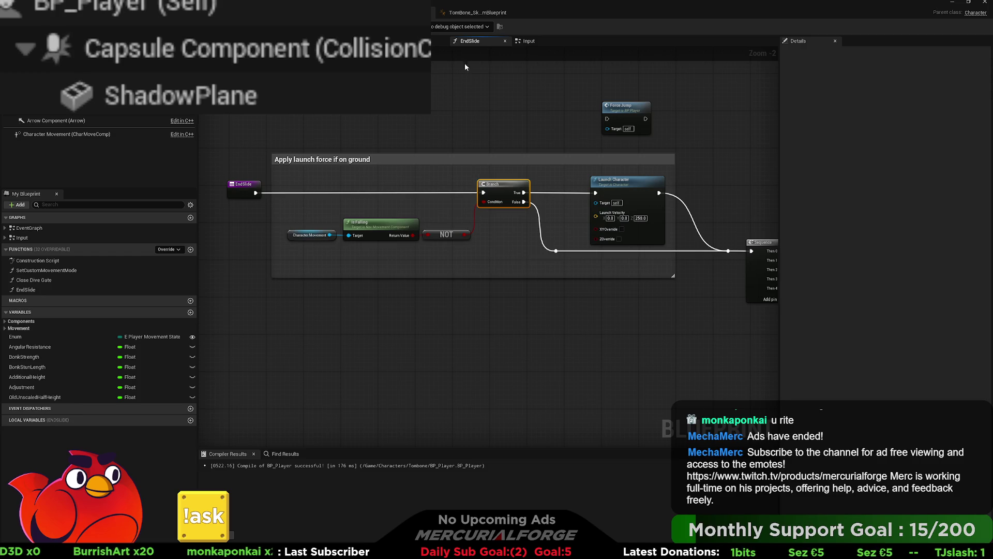
pyautogui.click(529, 41)
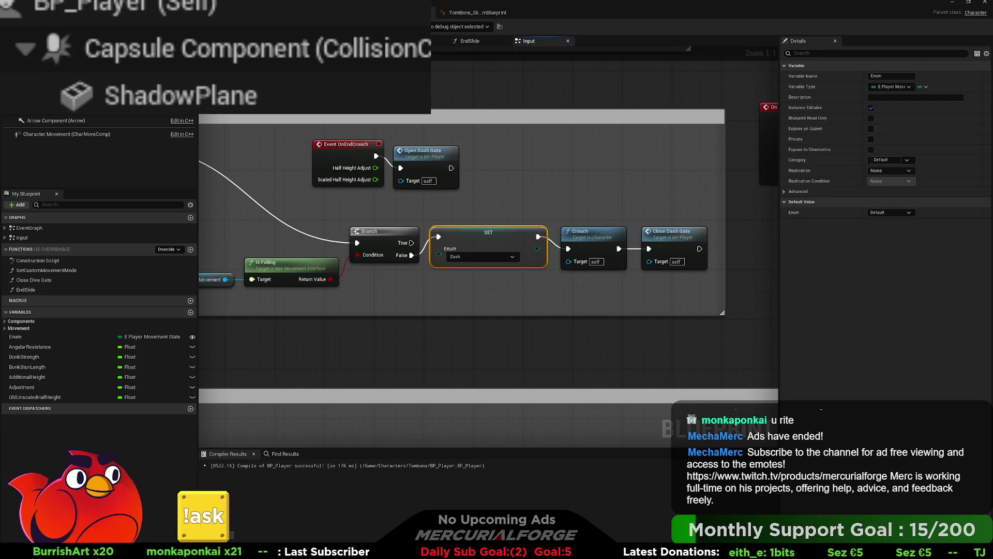
pyautogui.hotkey('ctrl', 'Tab')
pyautogui.hotkey('alt', 'p')
# Step: Run and jump in play, reaching 850.0 dash speed, then stop and return to BP_Player
pyautogui.press('w')
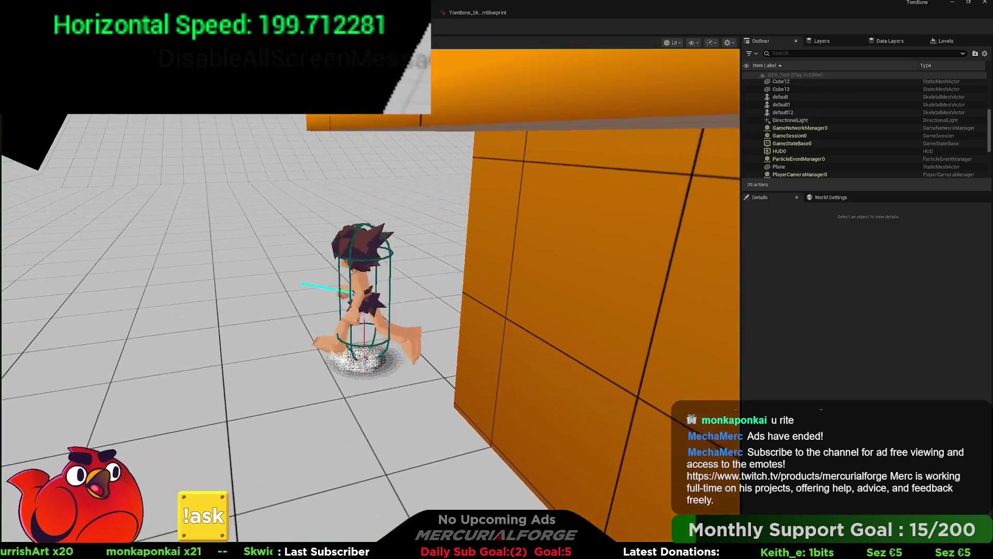
pyautogui.press('space')
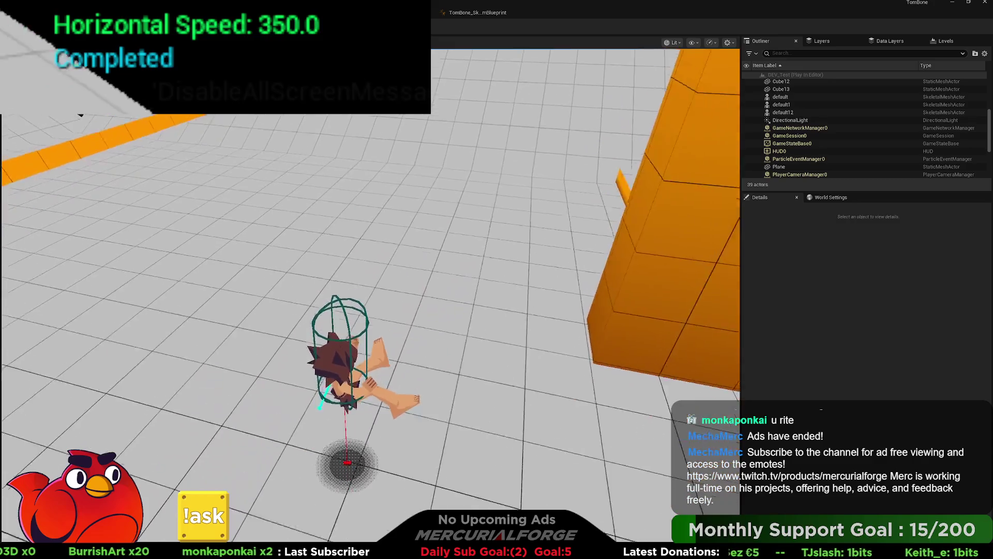
pyautogui.press('Escape')
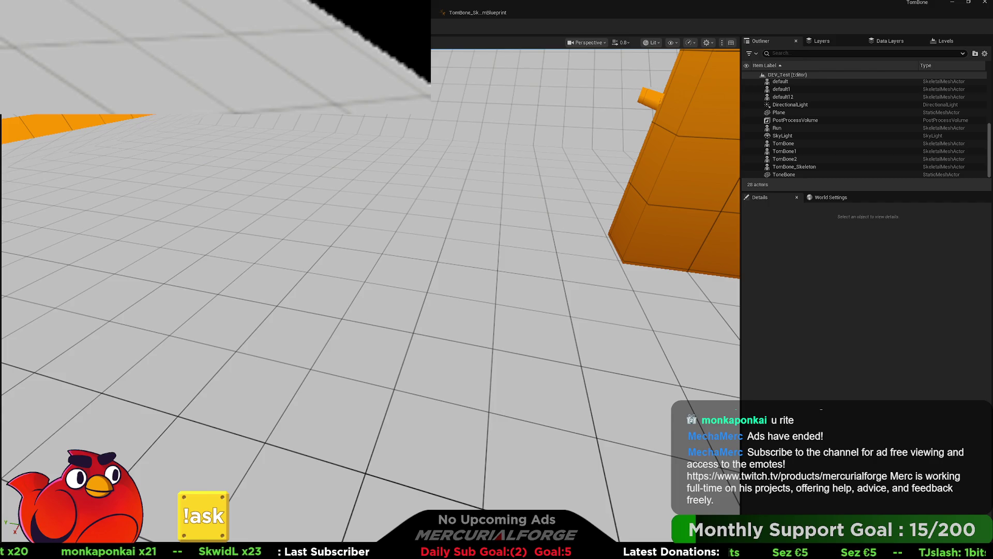
pyautogui.hotkey('alt', 'Tab')
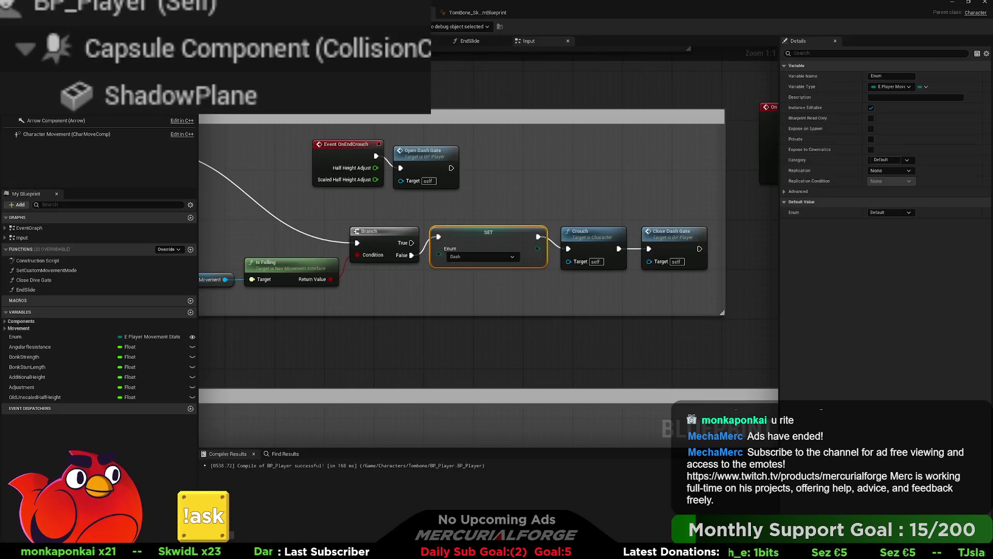
# Step: Zoom out, box-select the Bonk section nodes and shift them to the right
pyautogui.scroll(-4, 416, 279)
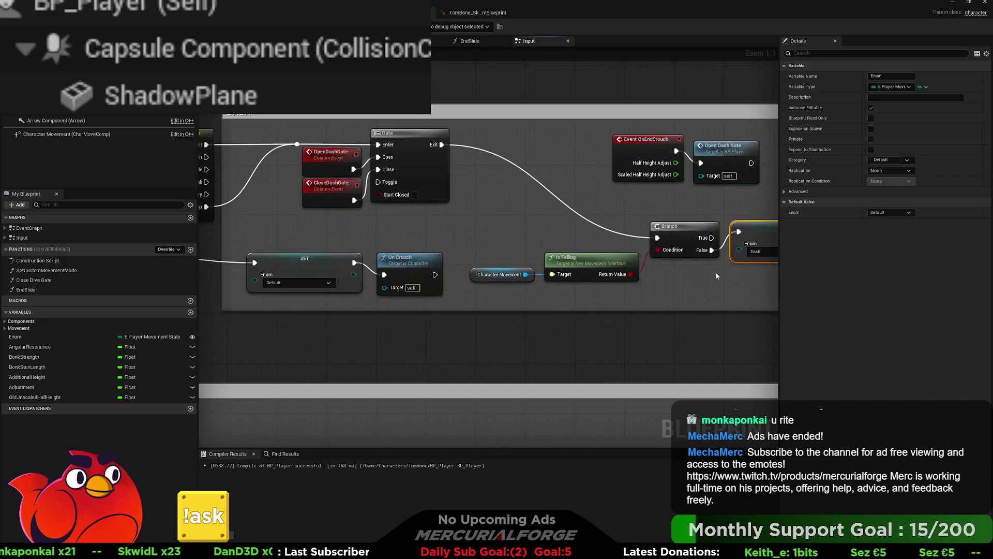
pyautogui.scroll(3, 493, 212)
pyautogui.scroll(-6, 492, 209)
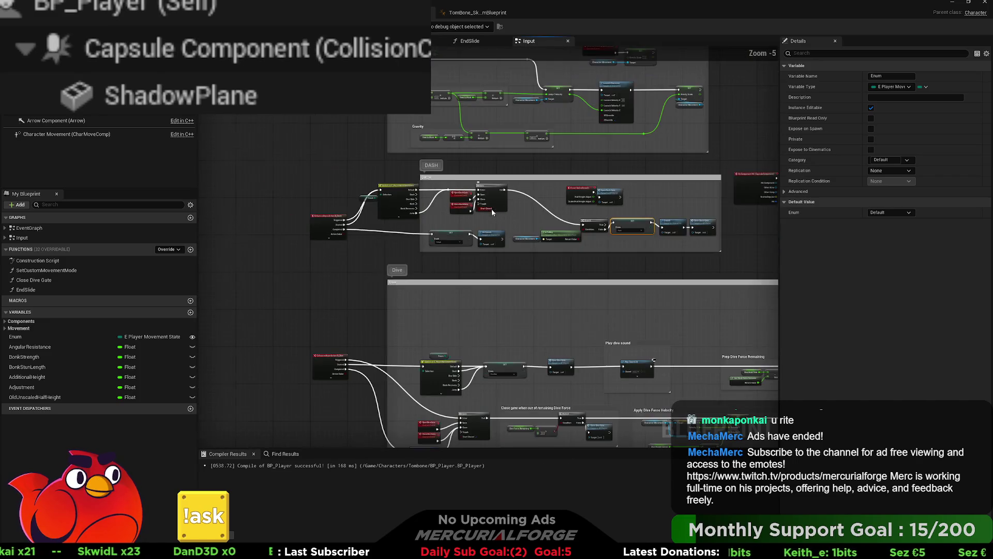
pyautogui.scroll(2, 525, 203)
pyautogui.scroll(-1, 517, 233)
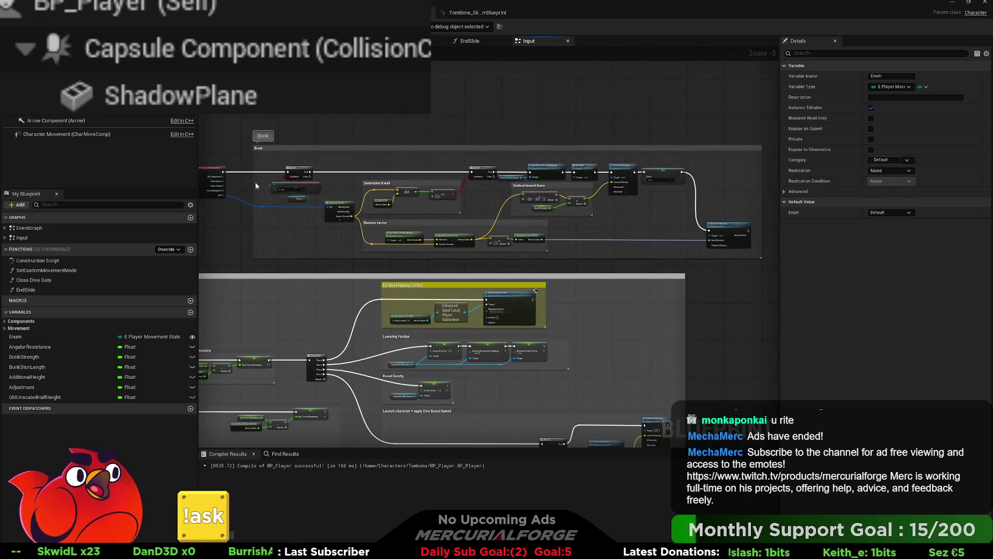
pyautogui.moveTo(714, 138)
pyautogui.mouseDown()
pyautogui.moveTo(342, 230)
pyautogui.moveTo(308, 227)
pyautogui.mouseUp()
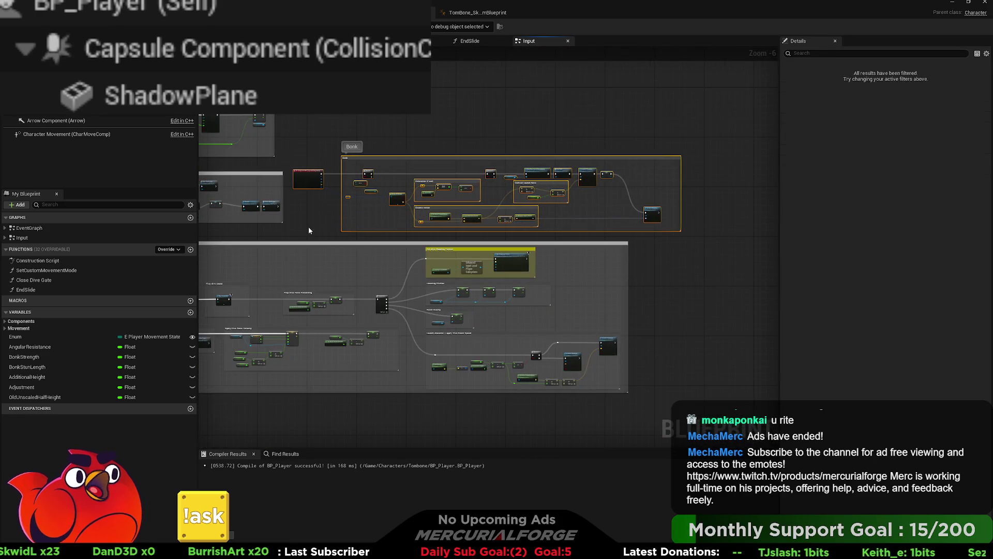
pyautogui.press('Right')
pyautogui.press('Right')
pyautogui.press('Right')
# Step: Move the DASH comment right and extend its left edge over the movement-state switch
pyautogui.scroll(2, 486, 191)
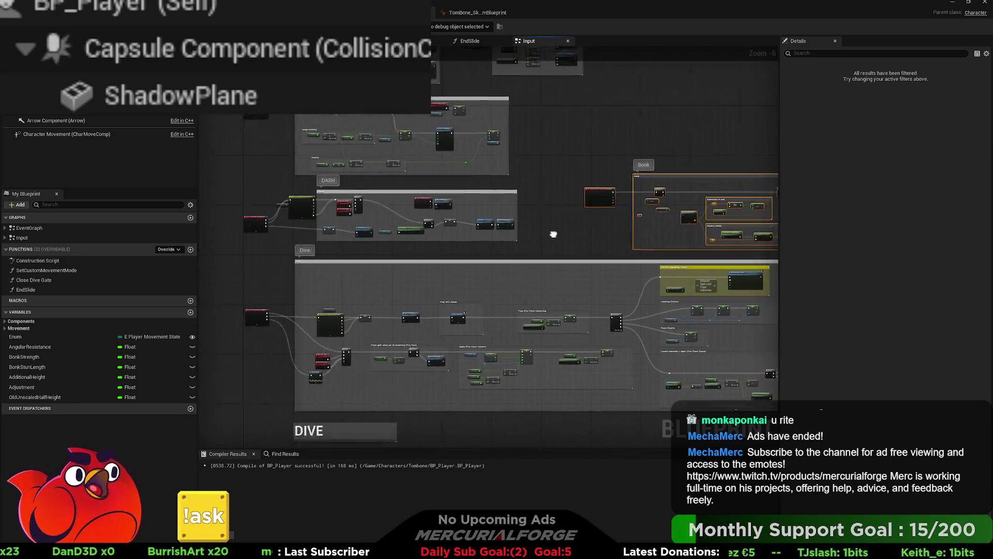
pyautogui.moveTo(454, 156); pyautogui.dragTo(509, 167)
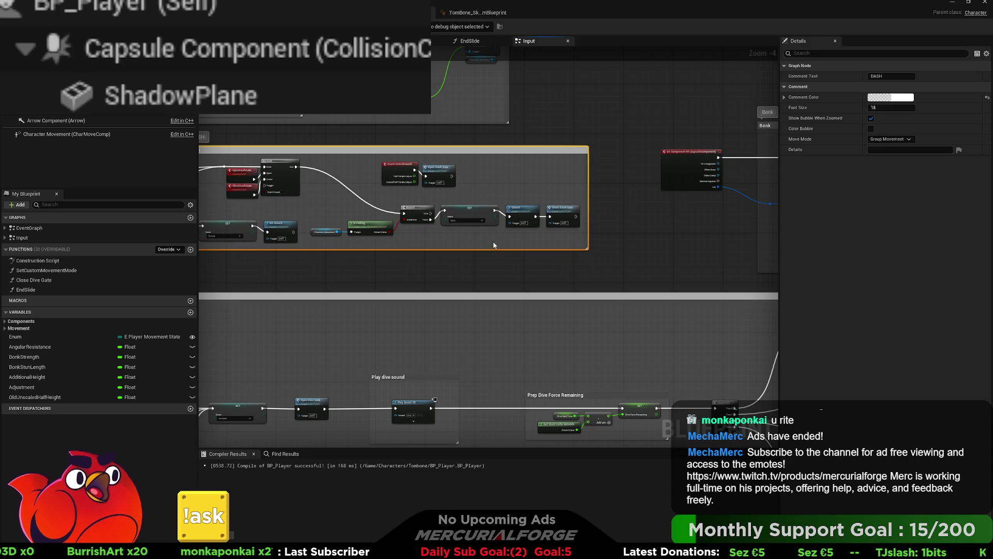
pyautogui.moveTo(352, 191); pyautogui.dragTo(590, 200)
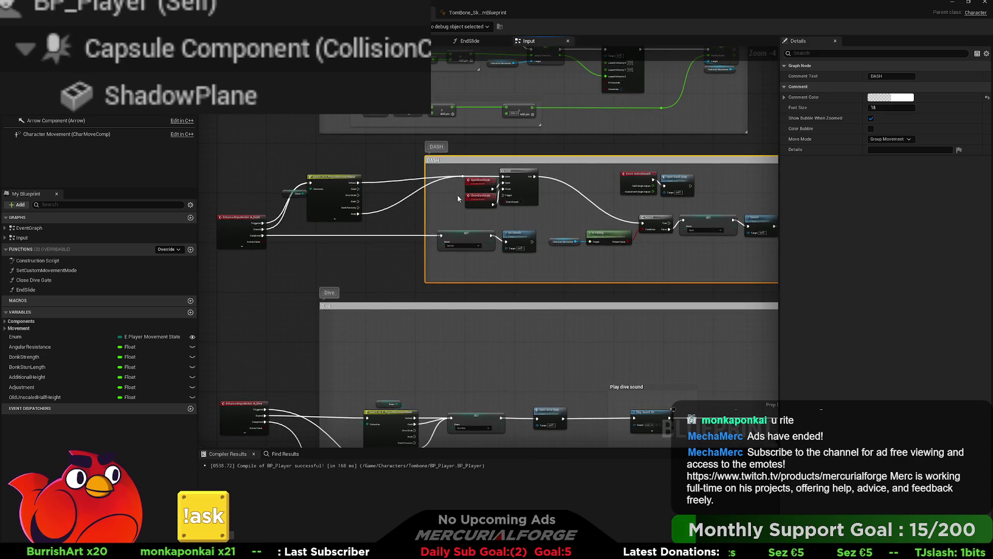
pyautogui.moveTo(425, 195)
pyautogui.mouseDown()
pyautogui.moveTo(355, 194)
pyautogui.moveTo(274, 228)
pyautogui.moveTo(379, 206)
pyautogui.mouseUp()
pyautogui.click(319, 162)
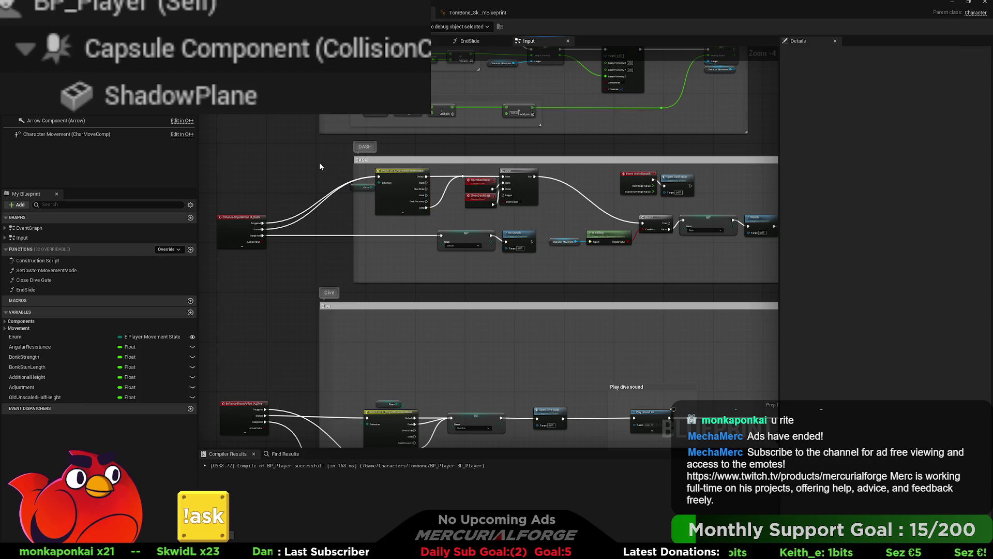
pyautogui.moveTo(319, 162); pyautogui.dragTo(314, 171)
pyautogui.moveTo(359, 210); pyautogui.dragTo(323, 209)
pyautogui.moveTo(315, 157); pyautogui.dragTo(312, 284)
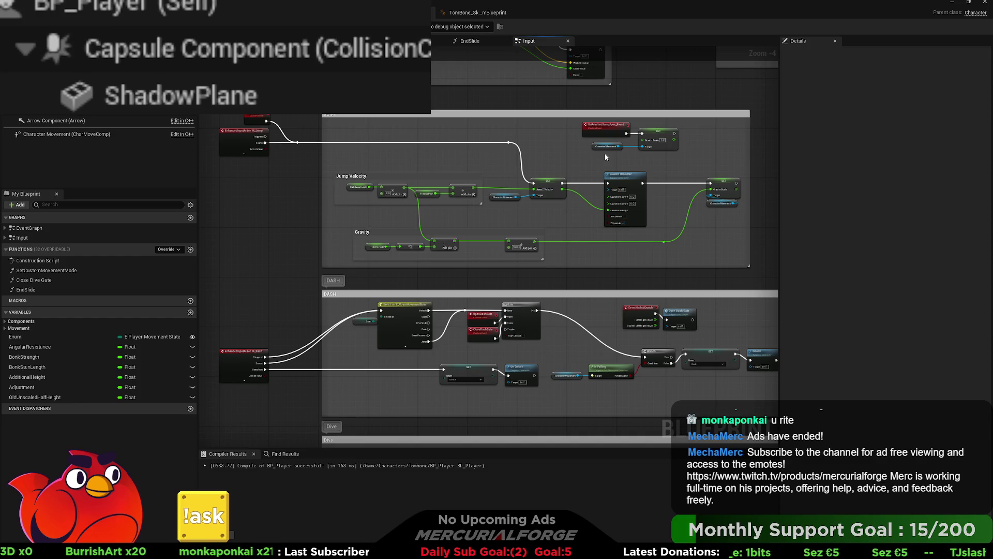
# Step: Paste an Event On Landed node beside the Jump section and position it
pyautogui.moveTo(605, 153); pyautogui.dragTo(516, 153)
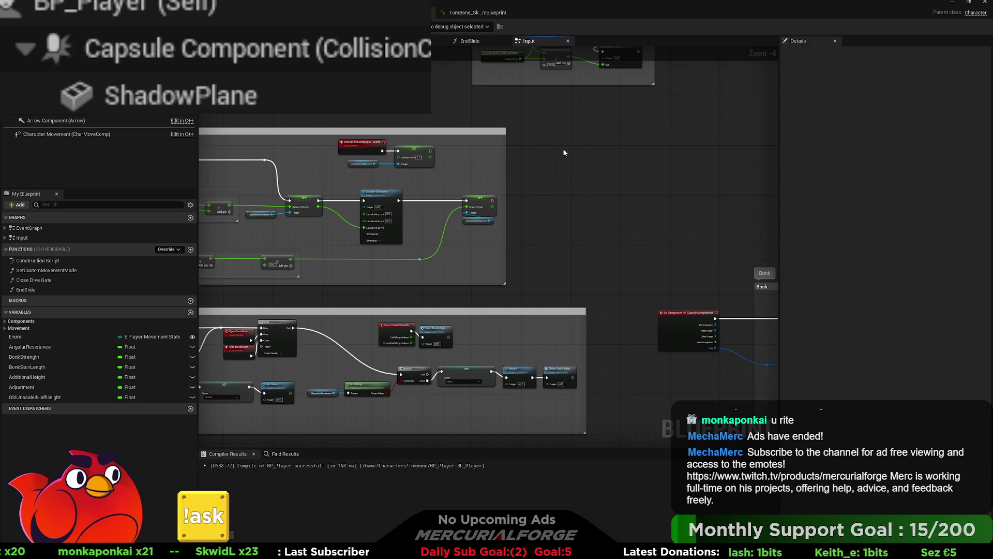
pyautogui.hotkey('ctrl', 'v')
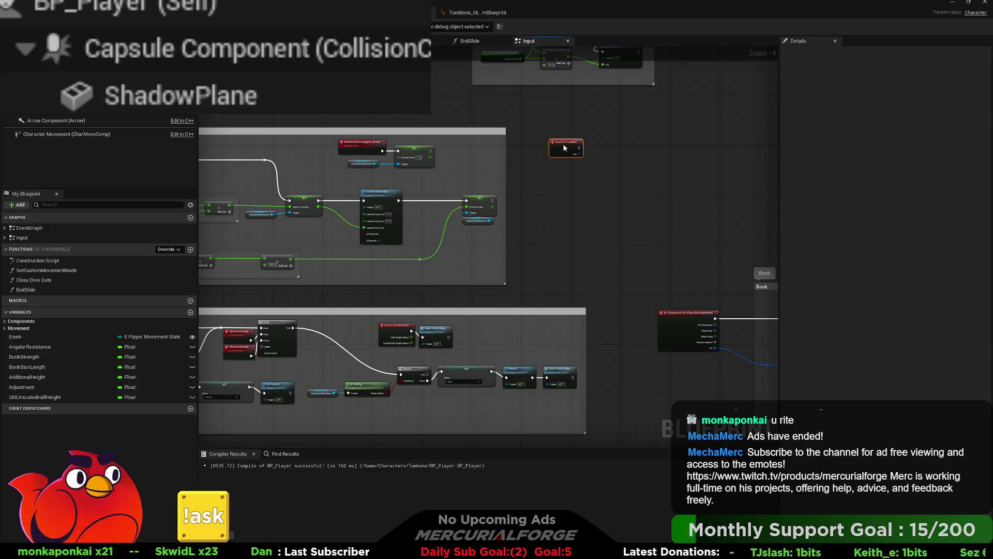
pyautogui.scroll(5, 561, 134)
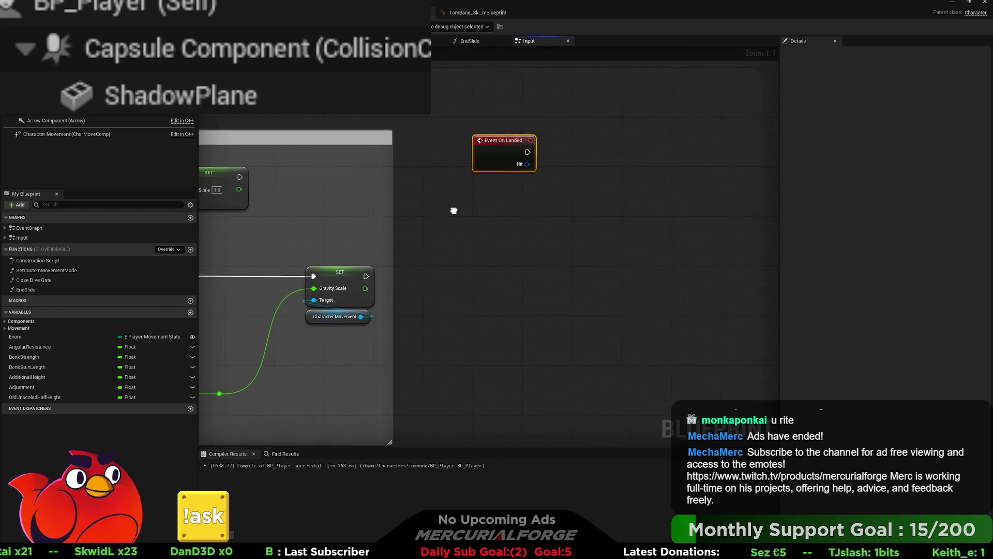
pyautogui.scroll(-3, 456, 196)
pyautogui.moveTo(457, 197); pyautogui.dragTo(468, 188)
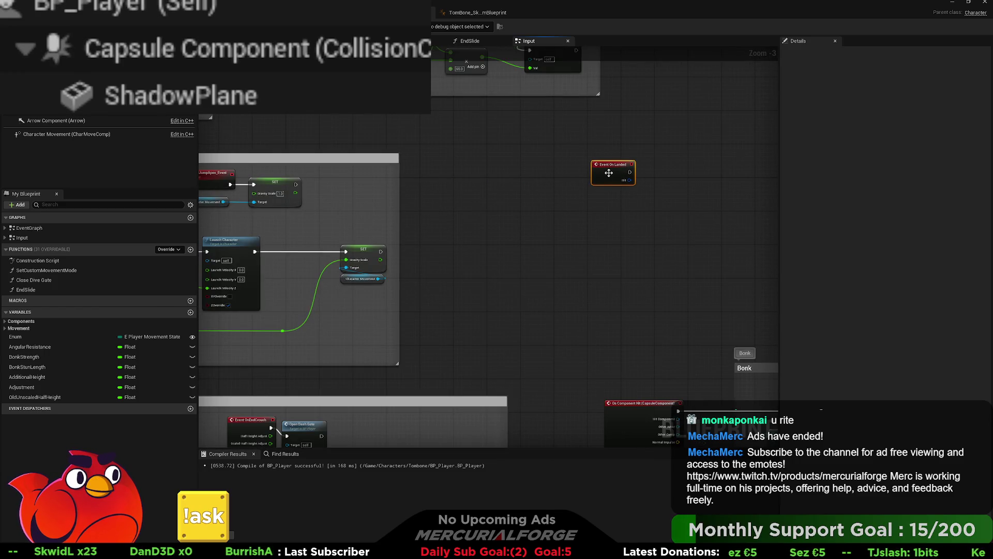
pyautogui.moveTo(609, 173); pyautogui.dragTo(613, 165)
# Step: Fit the JUMP comment box around the launch nodes and add a new Custom Event
pyautogui.moveTo(398, 195); pyautogui.dragTo(511, 196)
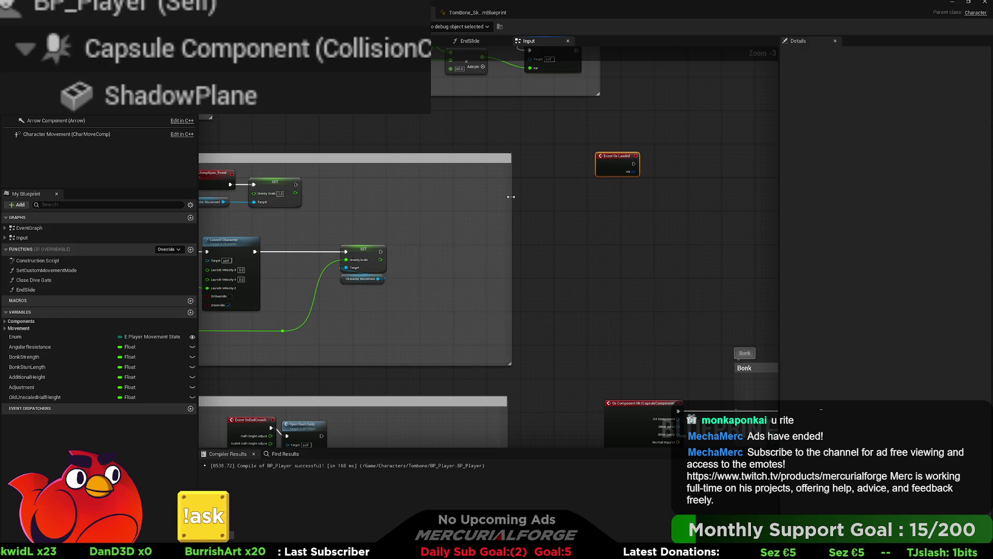
pyautogui.moveTo(332, 209)
pyautogui.mouseDown()
pyautogui.moveTo(476, 188)
pyautogui.moveTo(368, 190)
pyautogui.mouseUp()
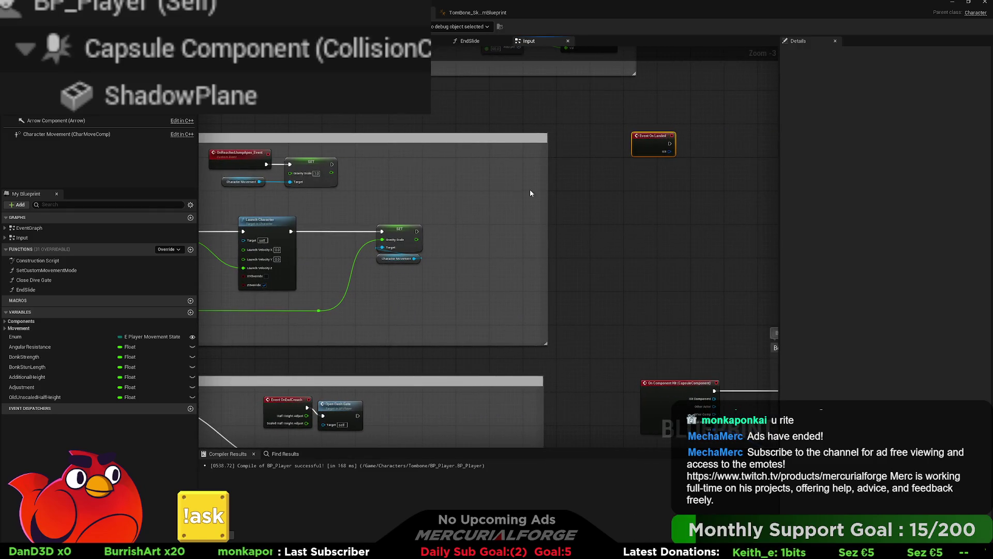
pyautogui.moveTo(545, 188)
pyautogui.mouseDown()
pyautogui.moveTo(432, 189)
pyautogui.moveTo(859, 202)
pyautogui.moveTo(523, 207)
pyautogui.mouseUp()
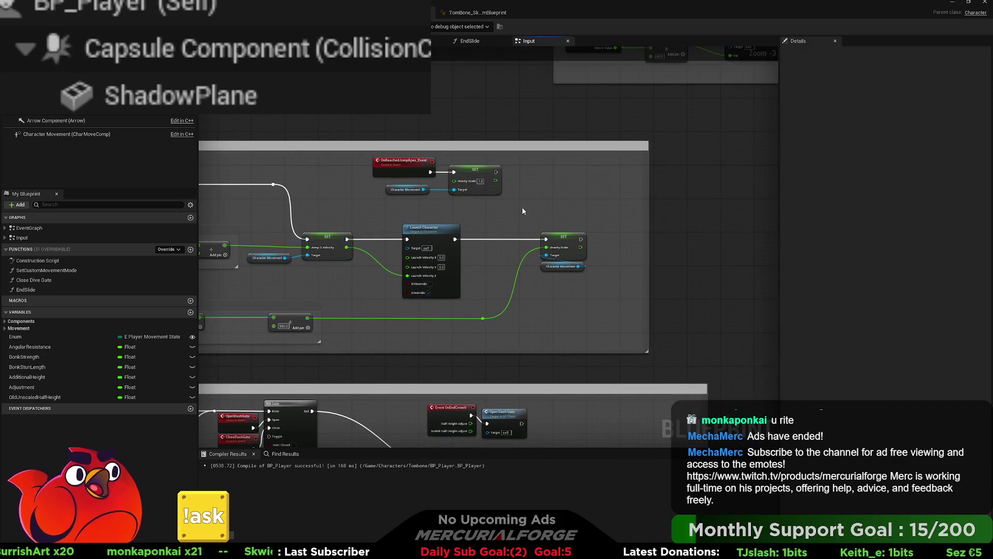
pyautogui.click(557, 193)
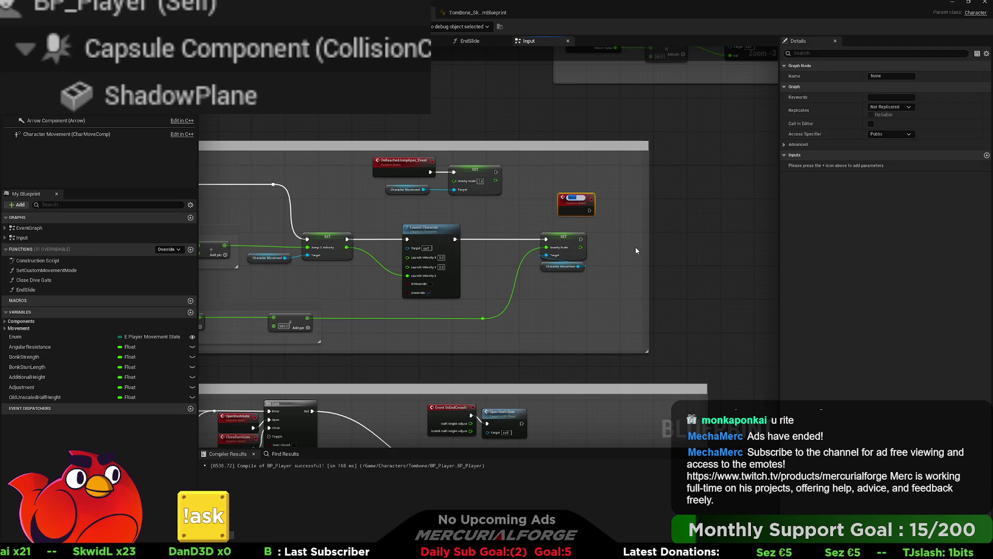
# Step: Name the custom event OpenJumpGate and place it beside the Jump input event
pyautogui.write('Open')
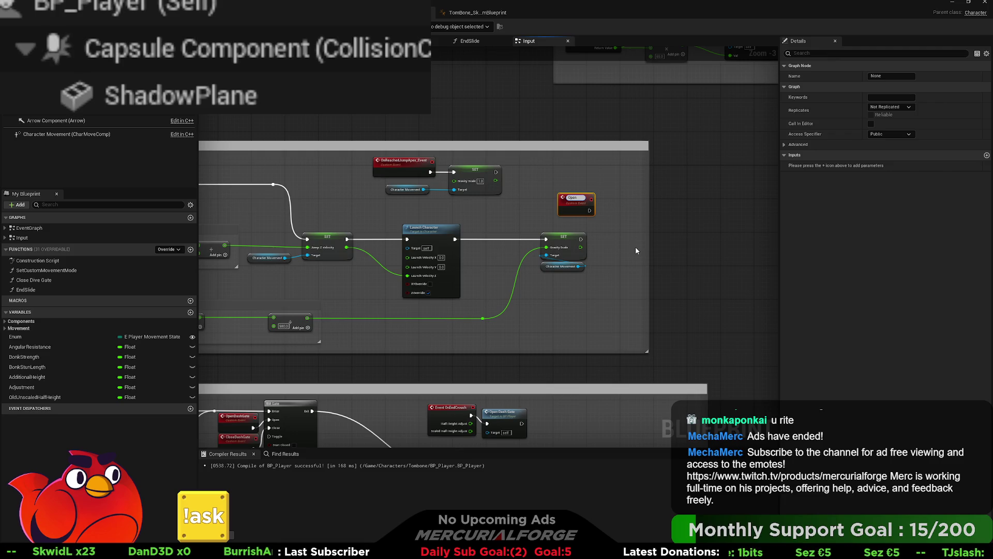
pyautogui.write('JumpGate')
pyautogui.press('Return')
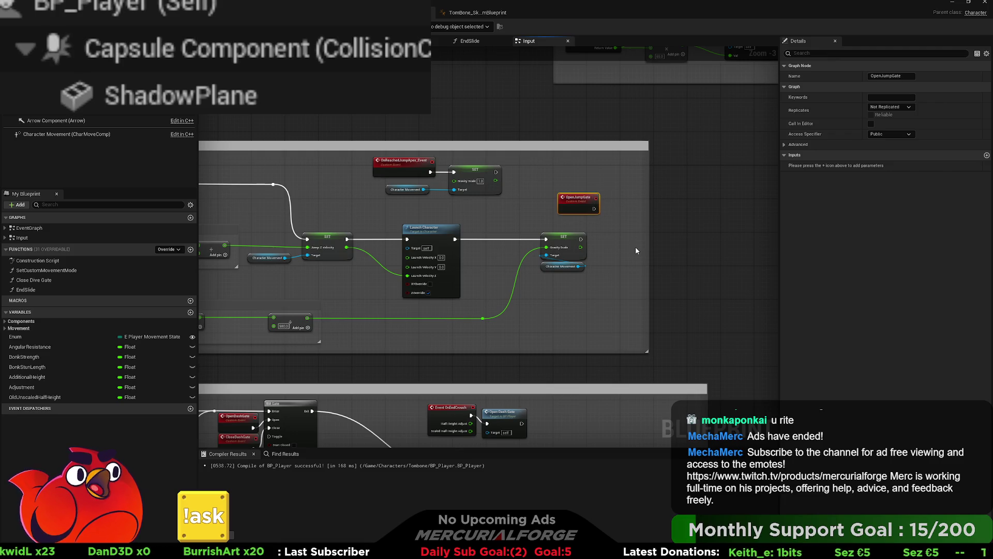
pyautogui.moveTo(572, 204)
pyautogui.mouseDown()
pyautogui.moveTo(667, 207)
pyautogui.moveTo(336, 184)
pyautogui.mouseUp()
pyautogui.moveTo(558, 204); pyautogui.dragTo(321, 244)
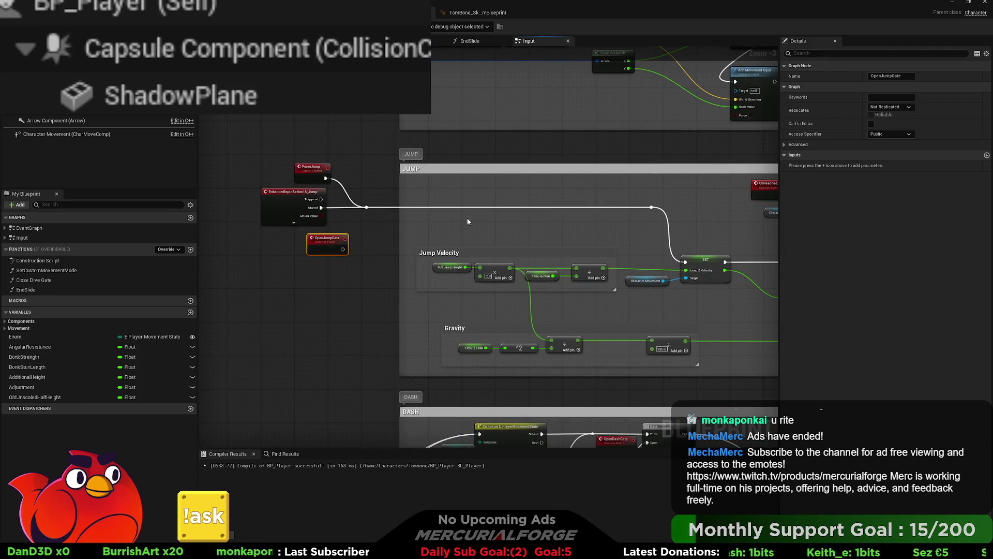
# Step: Insert a Gate on the Jump wire, Exit to the SET chain, OpenJumpGate into Open
pyautogui.click(469, 216)
pyautogui.moveTo(471, 209)
pyautogui.mouseDown()
pyautogui.moveTo(471, 201)
pyautogui.moveTo(571, 209)
pyautogui.mouseUp()
pyautogui.keyDown('alt'); pyautogui.click(493, 207); pyautogui.keyUp('alt')
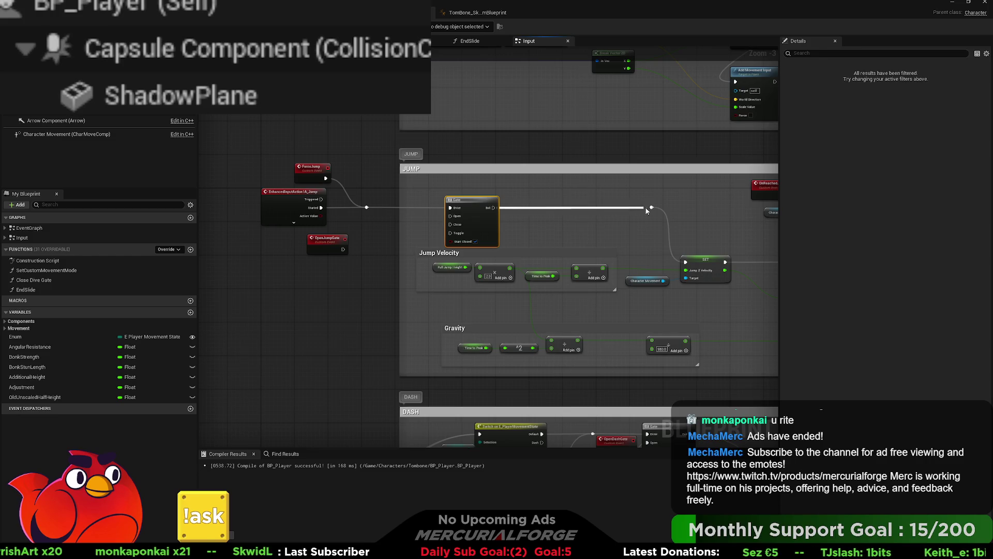
pyautogui.moveTo(646, 210); pyautogui.dragTo(650, 208)
pyautogui.moveTo(342, 248)
pyautogui.mouseDown()
pyautogui.moveTo(475, 206)
pyautogui.moveTo(511, 220)
pyautogui.moveTo(325, 240)
pyautogui.moveTo(461, 220)
pyautogui.mouseUp()
# Step: Align the Jump input, OpenJumpGate, Gate and reroute nodes by shifting them up
pyautogui.moveTo(575, 287); pyautogui.dragTo(485, 276)
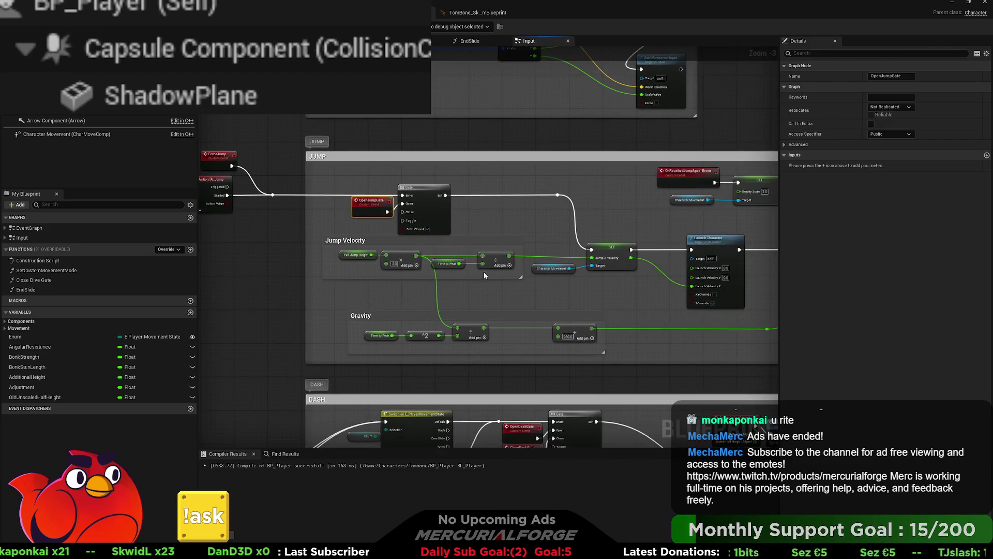
pyautogui.scroll(-3, 622, 296)
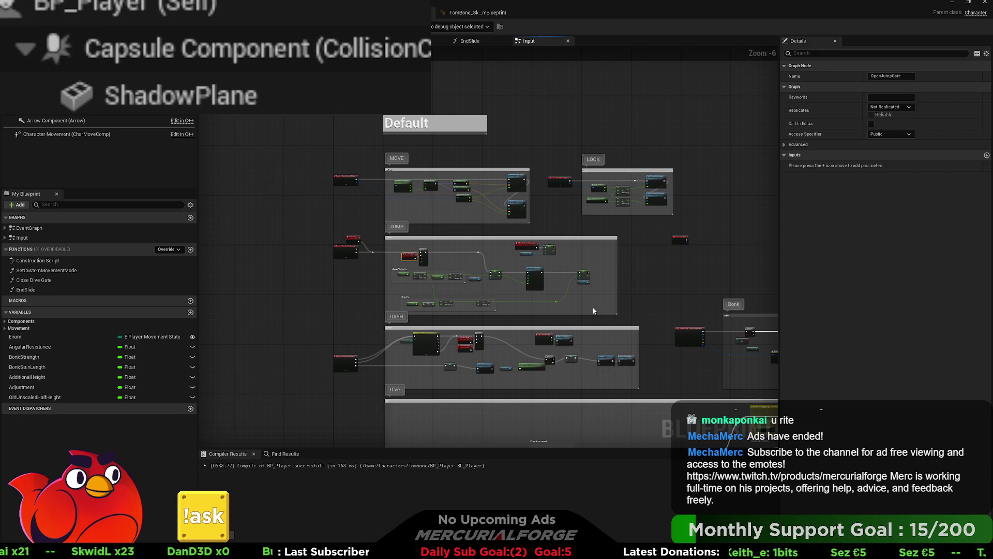
pyautogui.scroll(3, 427, 269)
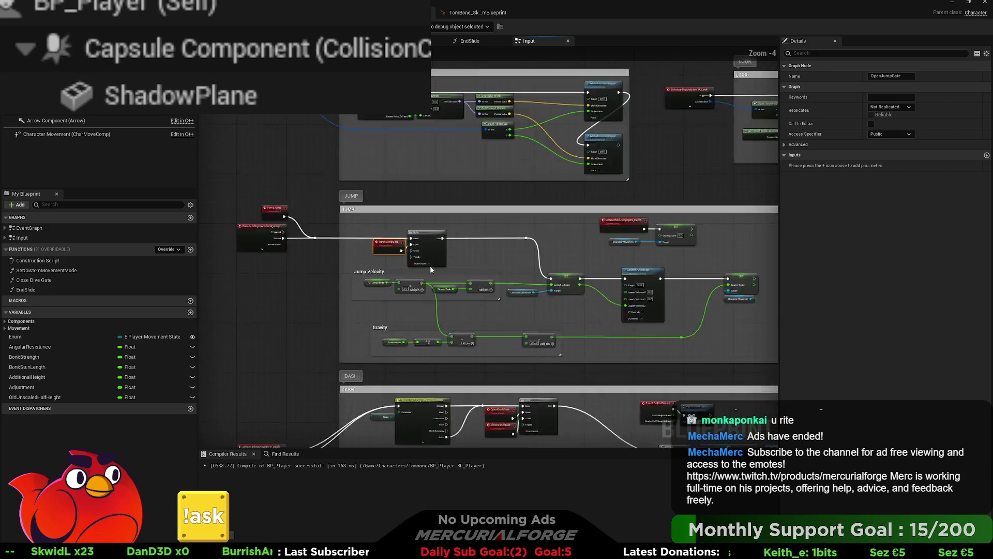
pyautogui.moveTo(630, 273)
pyautogui.mouseDown()
pyautogui.moveTo(278, 220)
pyautogui.moveTo(258, 205)
pyautogui.mouseUp()
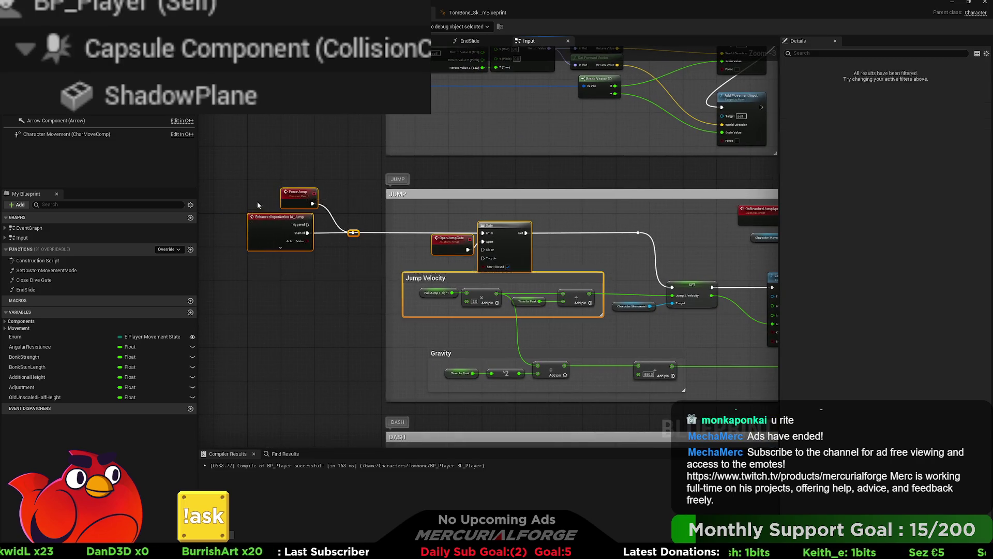
pyautogui.keyDown('ctrl'); pyautogui.click(426, 278); pyautogui.keyUp('ctrl')
pyautogui.keyDown('ctrl'); pyautogui.click(638, 233); pyautogui.keyUp('ctrl')
pyautogui.moveTo(496, 225); pyautogui.dragTo(496, 217)
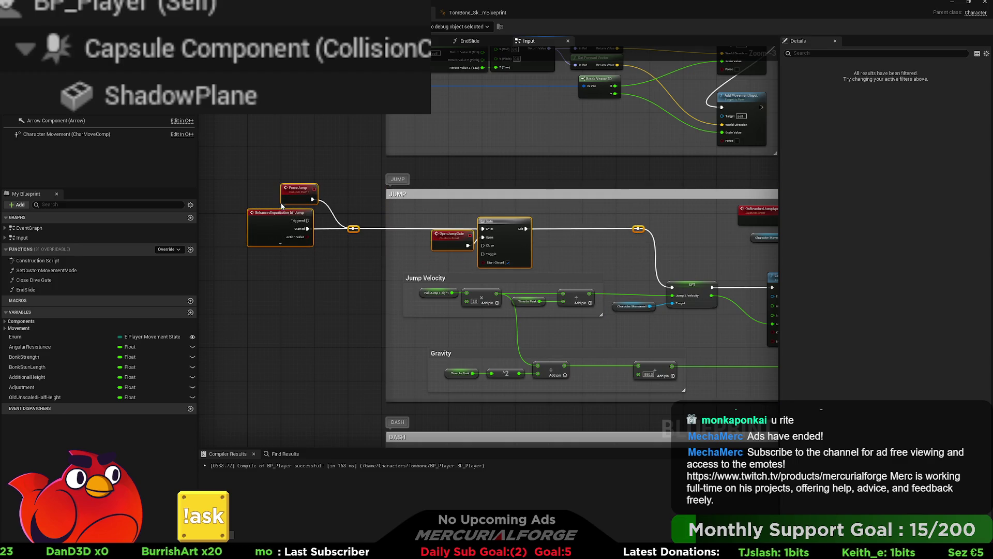
pyautogui.click(551, 248)
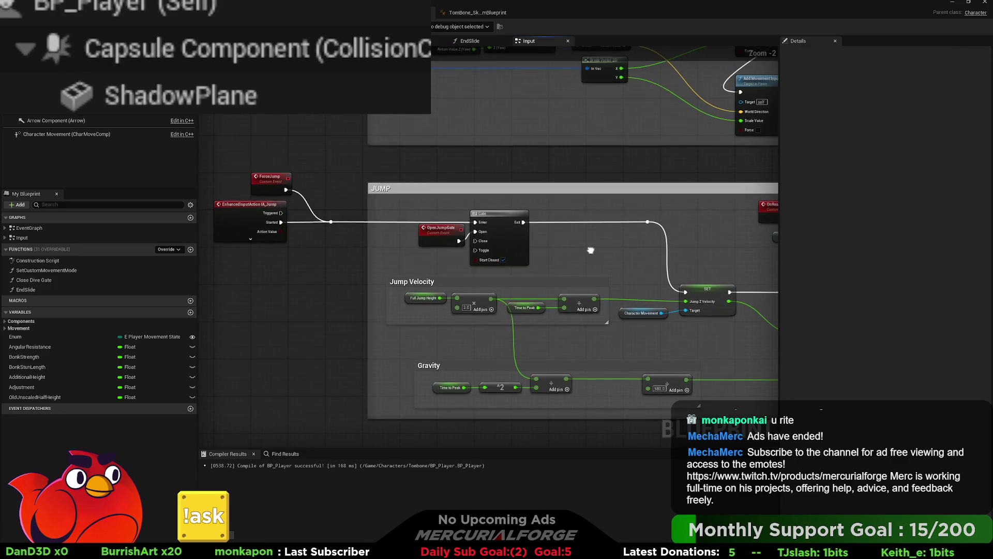
pyautogui.scroll(1, 497, 260)
pyautogui.moveTo(560, 271); pyautogui.dragTo(151, 246)
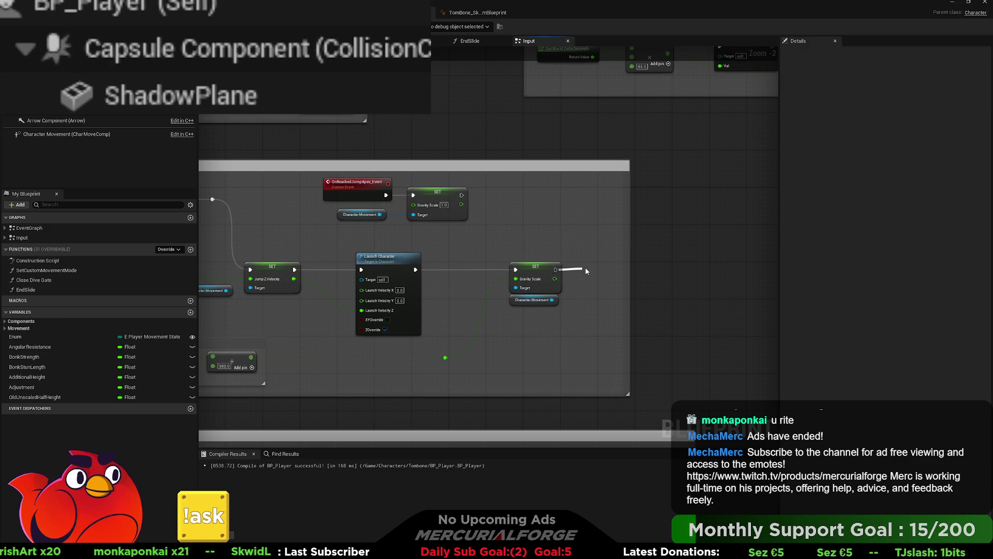
# Step: Call Open Jump Gate from Event On Landed, then jump to the OpenJumpGate event
pyautogui.moveTo(586, 271)
pyautogui.mouseDown()
pyautogui.moveTo(588, 191)
pyautogui.moveTo(620, 196)
pyautogui.mouseUp()
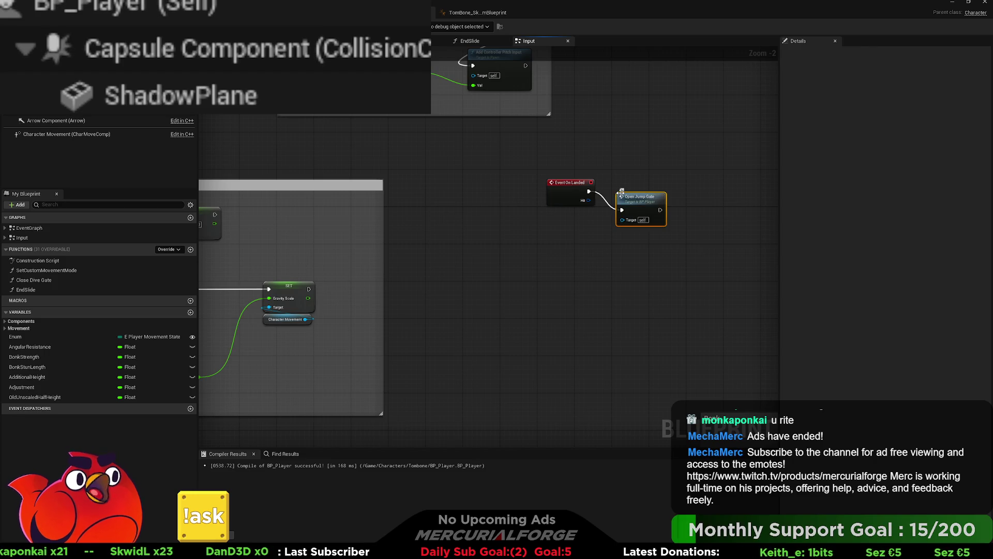
pyautogui.moveTo(629, 194); pyautogui.dragTo(628, 181)
pyautogui.doubleClick(636, 179)
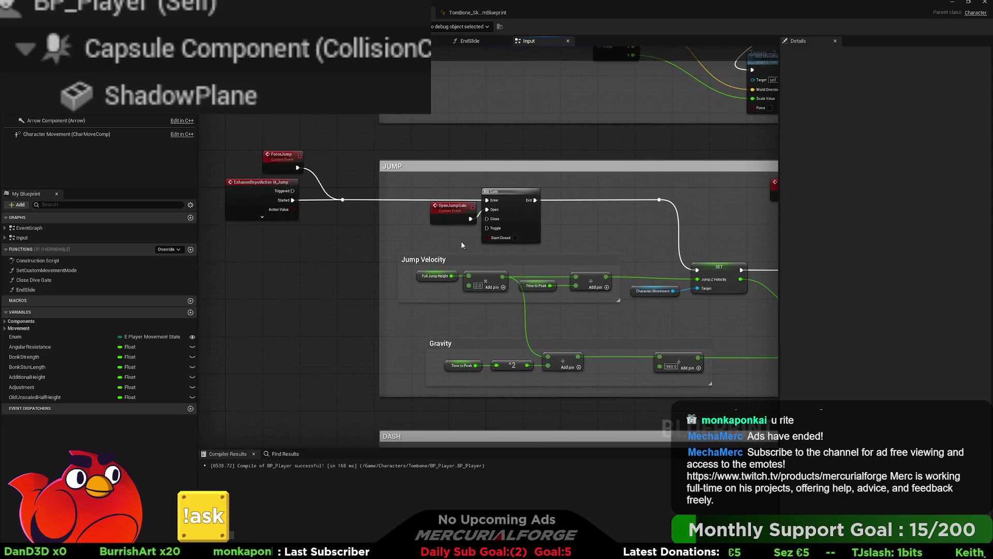
# Step: Add a CloseJumpGate custom event wired to the Gate's Close input, placed below OpenJumpGate
pyautogui.hotkey('ctrl', 'v')
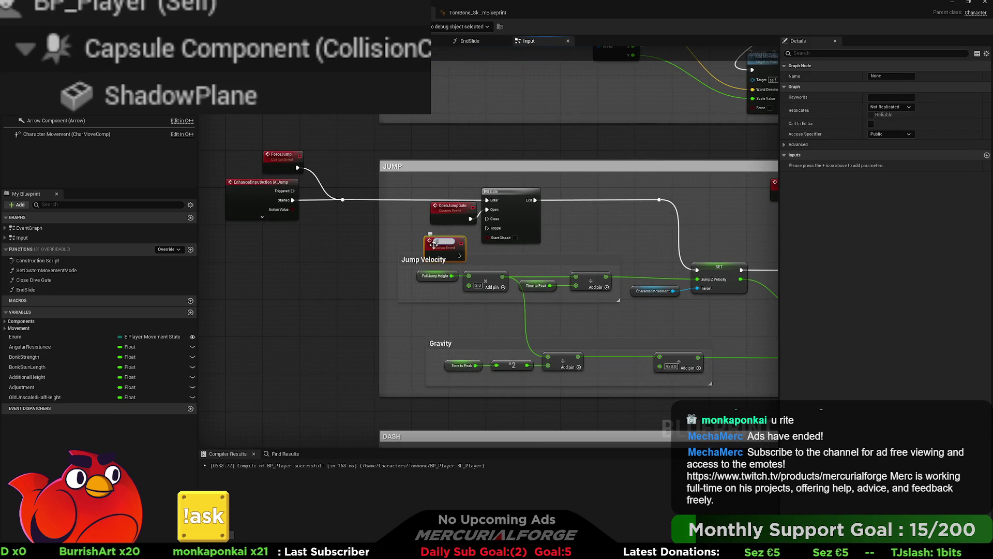
pyautogui.write('CloseJumpGat')
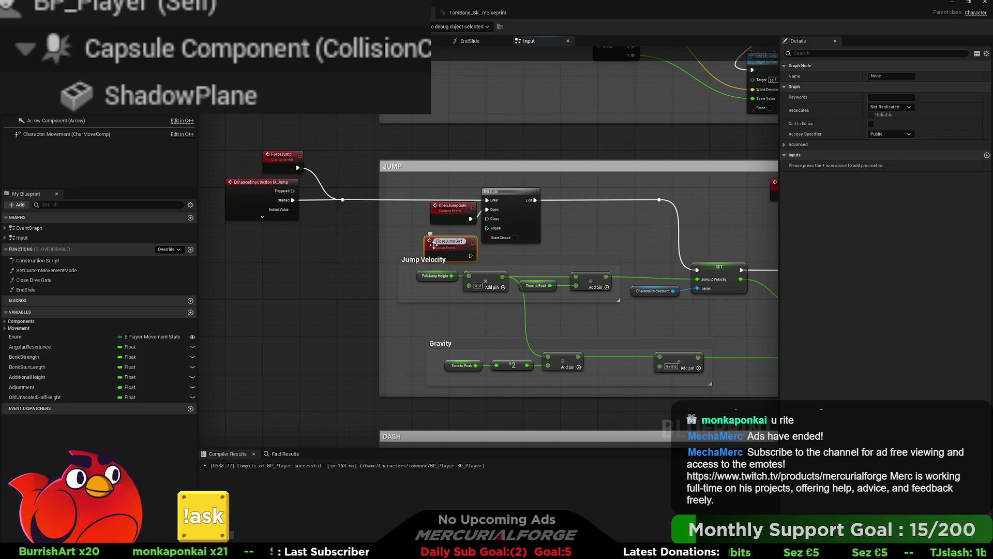
pyautogui.write('e')
pyautogui.press('Return')
pyautogui.moveTo(465, 254); pyautogui.dragTo(487, 219)
pyautogui.moveTo(451, 246); pyautogui.dragTo(457, 237)
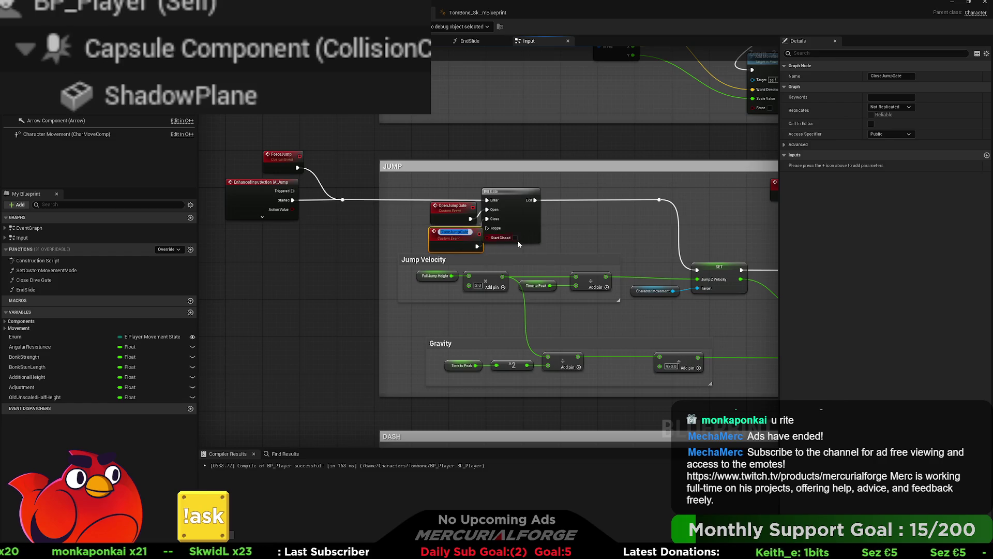
pyautogui.press('F2')
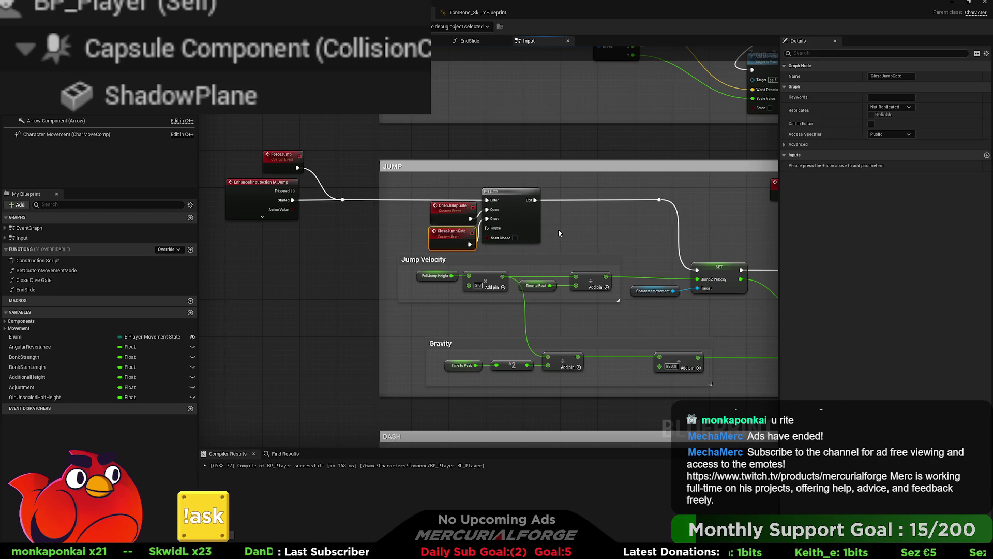
# Step: Call Close Jump Gate after the Gravity Scale SET node in the launch chain
pyautogui.moveTo(588, 228); pyautogui.dragTo(196, 206)
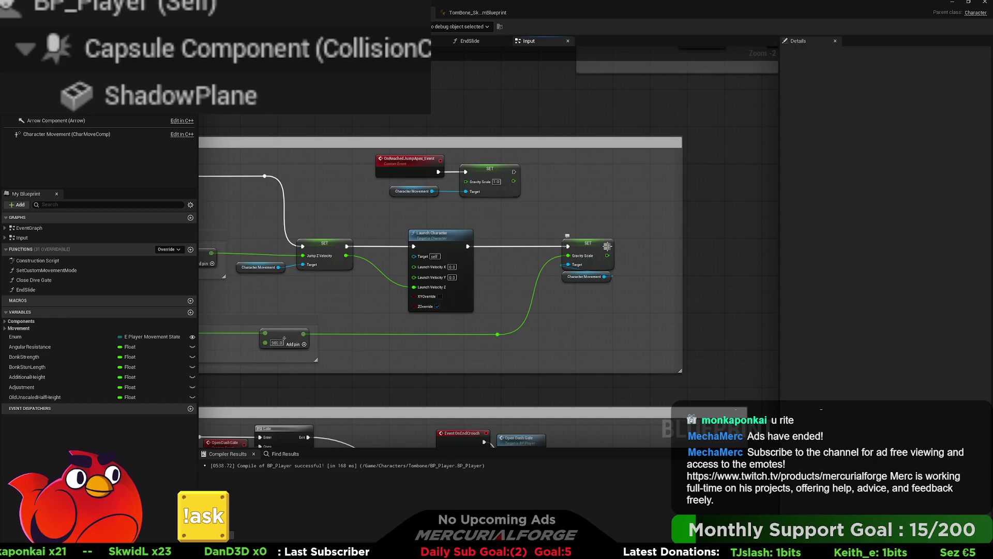
pyautogui.moveTo(608, 246); pyautogui.dragTo(645, 250)
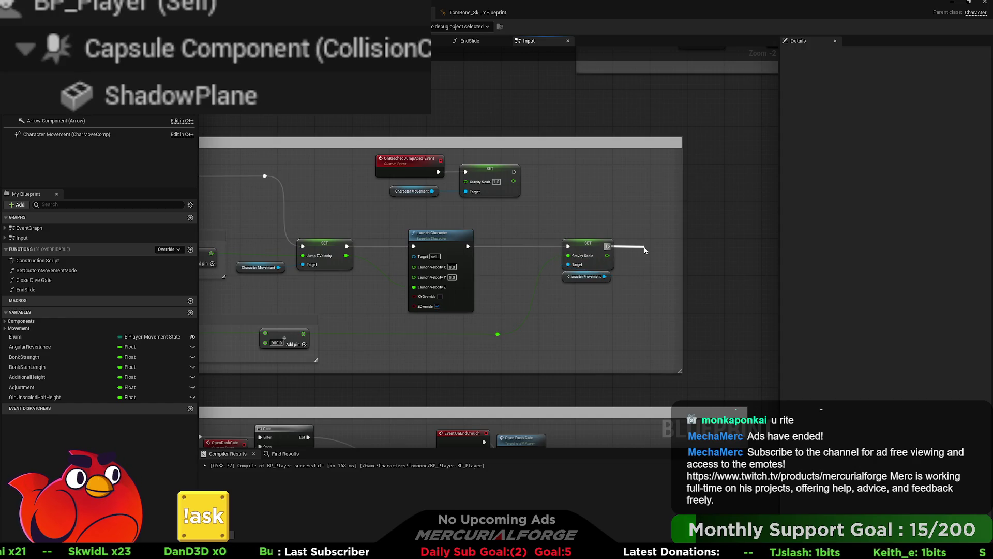
pyautogui.press('Return')
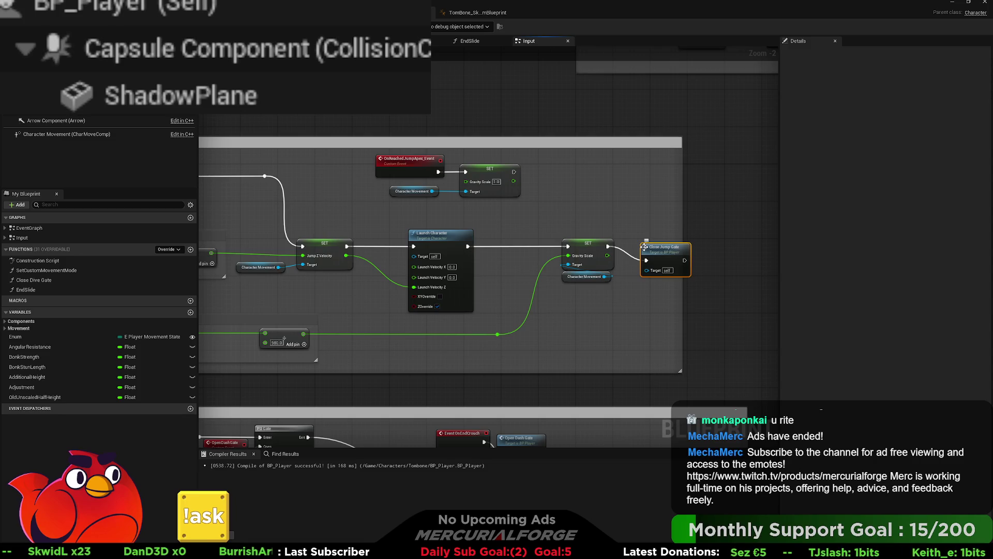
pyautogui.moveTo(644, 247); pyautogui.dragTo(625, 242)
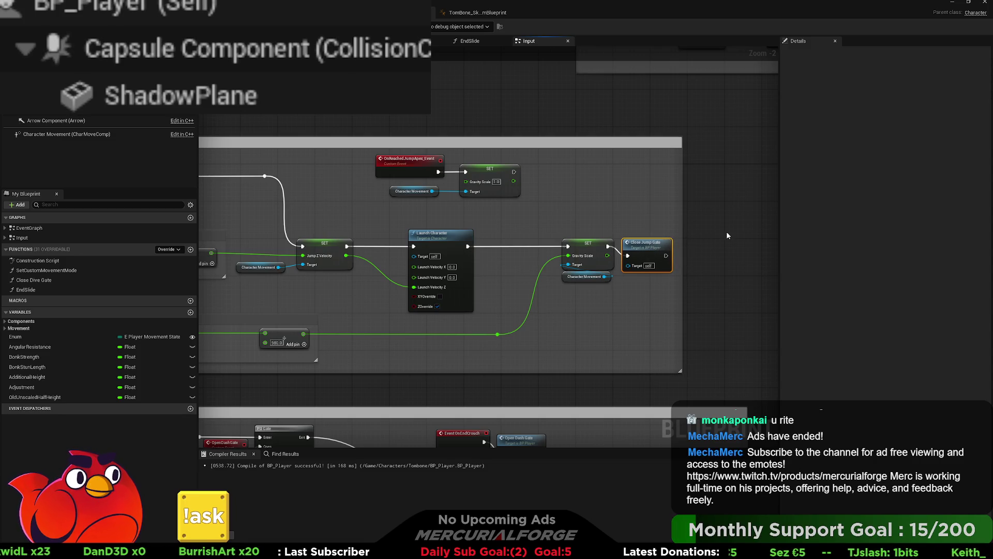
pyautogui.moveTo(726, 235)
pyautogui.mouseDown()
pyautogui.moveTo(427, 243)
pyautogui.moveTo(667, 186)
pyautogui.moveTo(628, 210)
pyautogui.moveTo(490, 161)
pyautogui.moveTo(397, 166)
pyautogui.mouseUp()
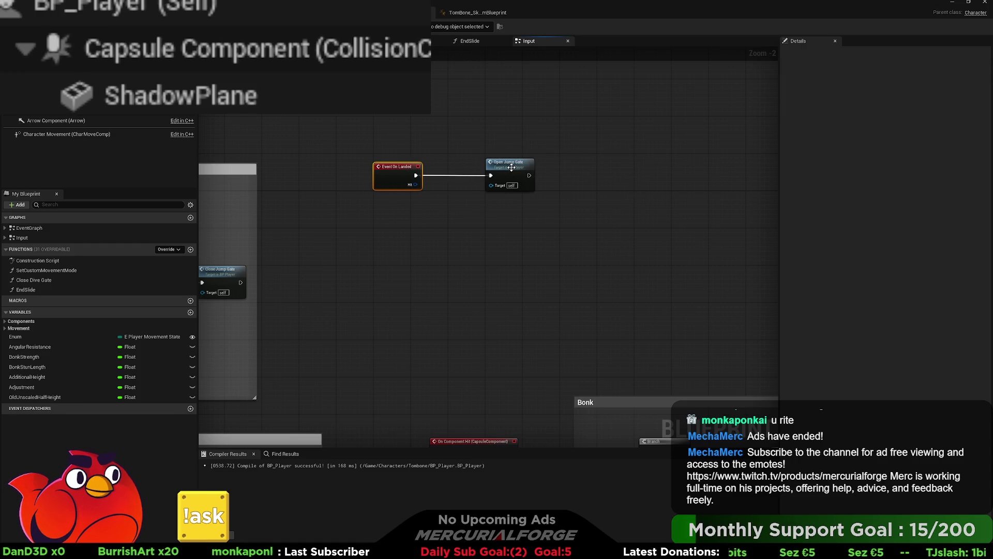
# Step: Wrap Event On Landed and Open Jump Gate in an enlarged 'On Landed' comment box
pyautogui.scroll(-5, 513, 224)
pyautogui.scroll(3, 464, 221)
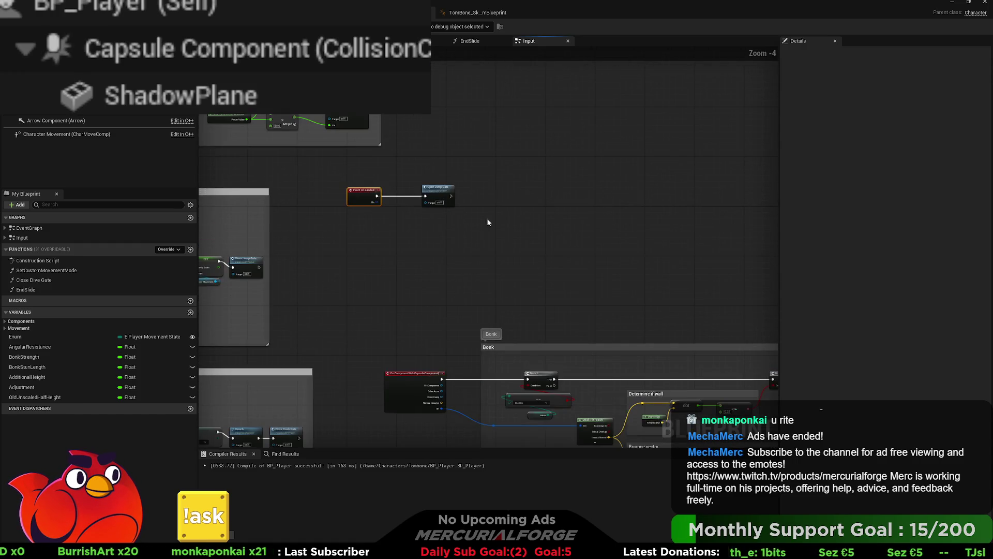
pyautogui.moveTo(486, 221)
pyautogui.mouseDown()
pyautogui.moveTo(358, 190)
pyautogui.moveTo(417, 197)
pyautogui.mouseUp()
pyautogui.moveTo(481, 188); pyautogui.dragTo(510, 194)
pyautogui.click(489, 193)
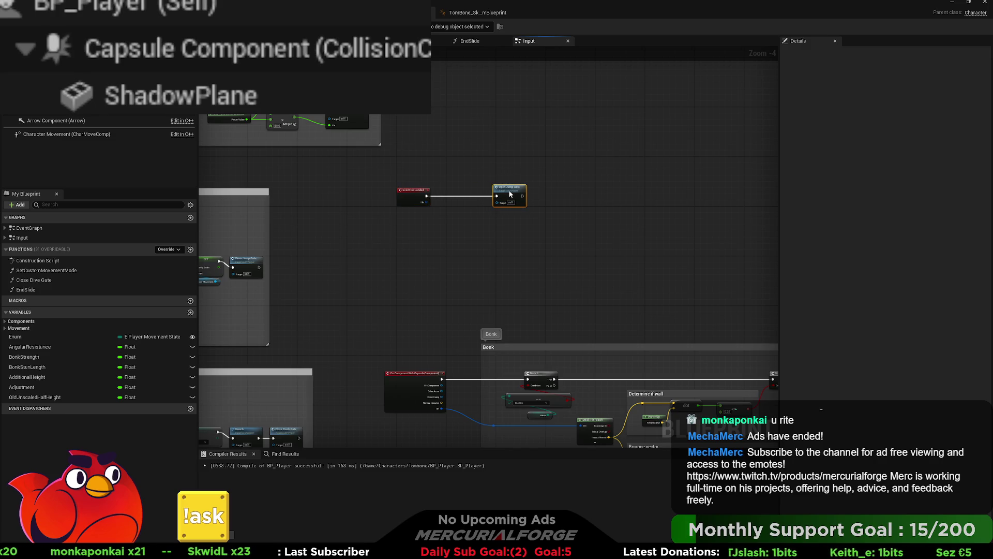
pyautogui.press('c')
pyautogui.write('On Landed')
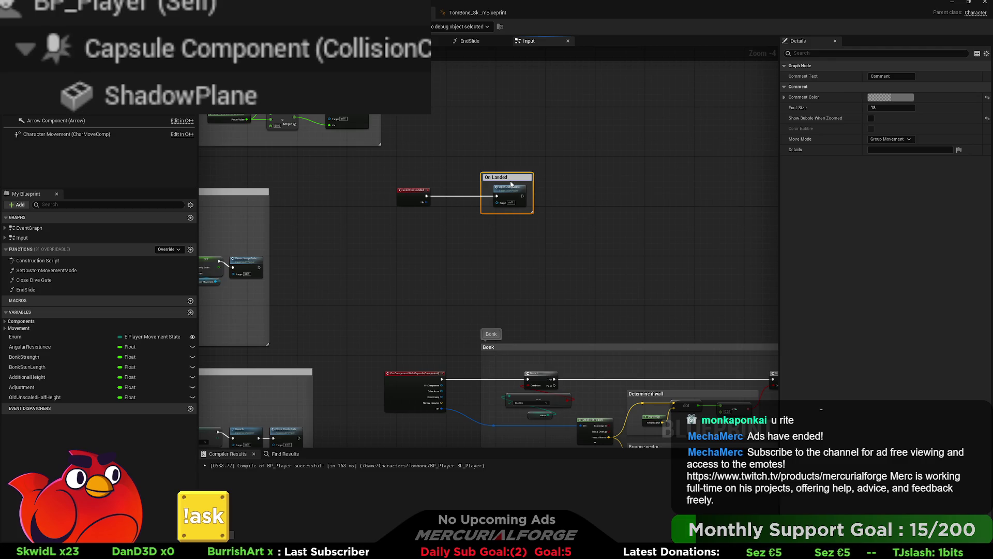
pyautogui.press('Return')
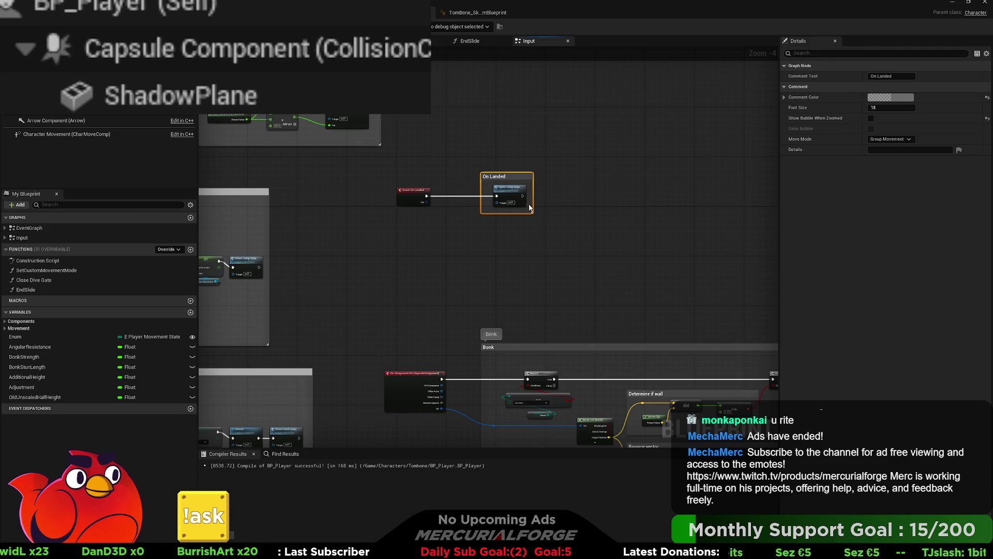
pyautogui.moveTo(532, 213); pyautogui.dragTo(606, 249)
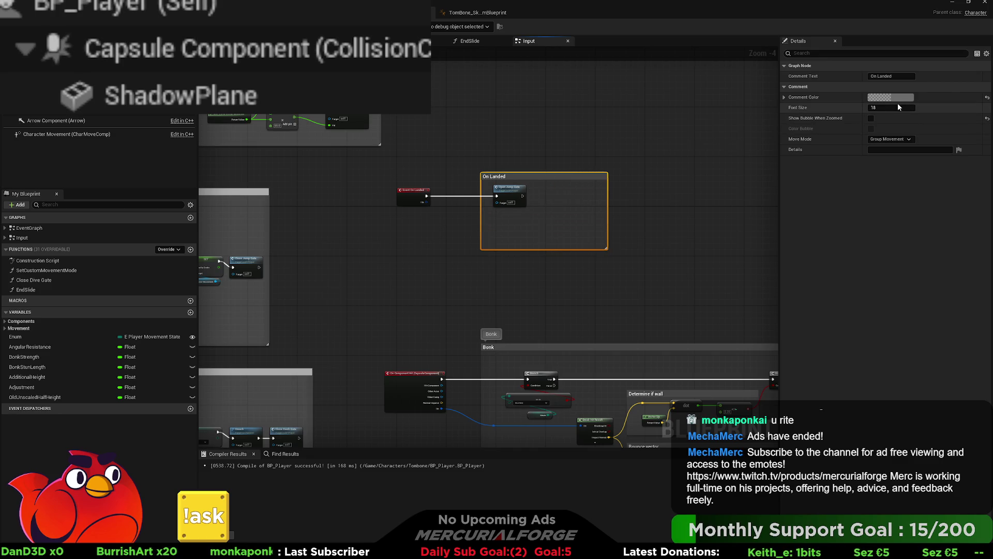
# Step: Show the On Landed title when zoomed out and frame Event On Landed at 1:1
pyautogui.click(871, 118)
pyautogui.click(628, 144)
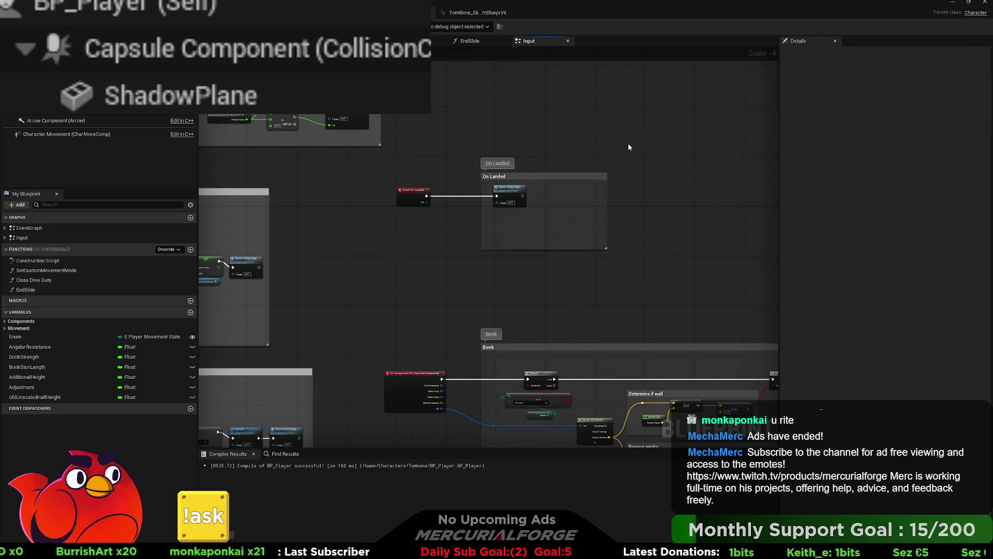
pyautogui.scroll(-4, 486, 191)
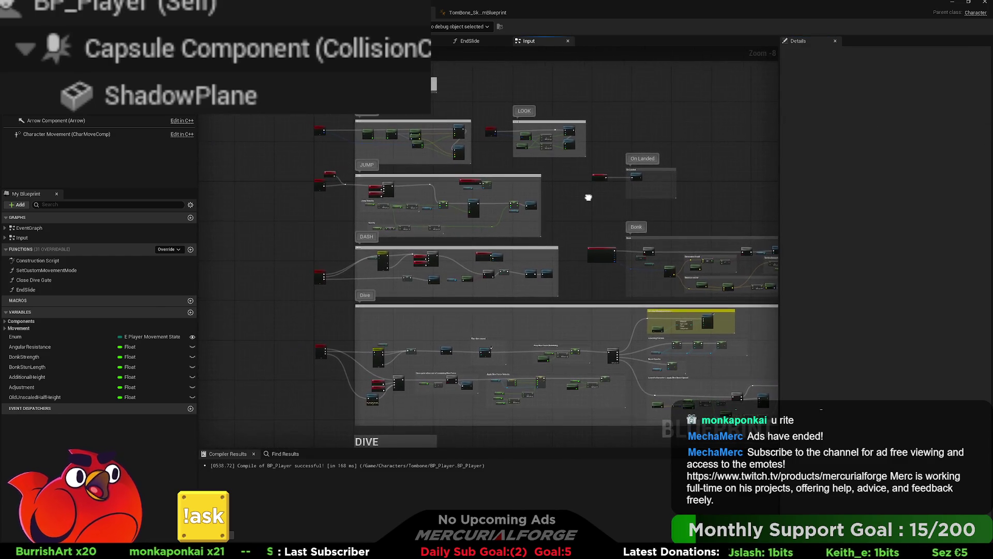
pyautogui.scroll(3, 533, 207)
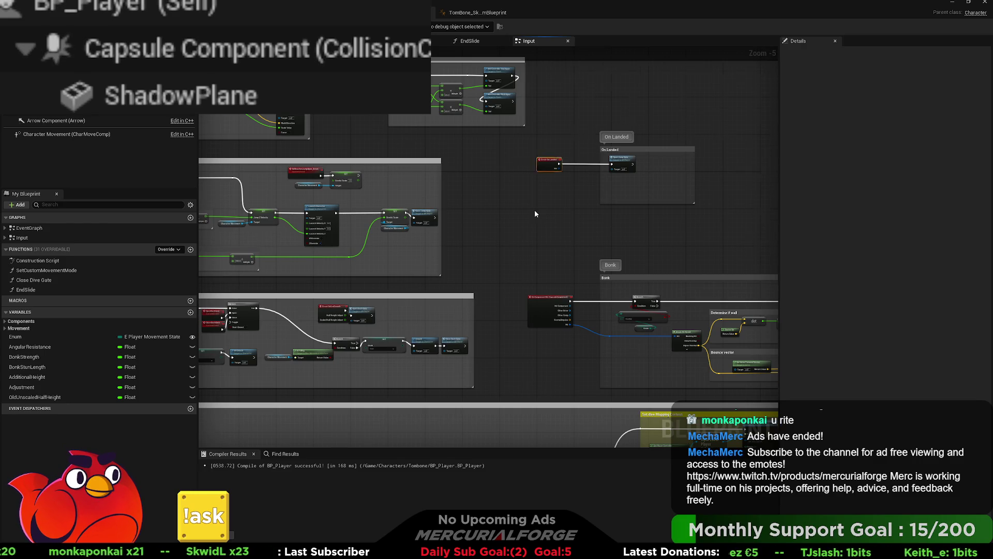
pyautogui.press('Home')
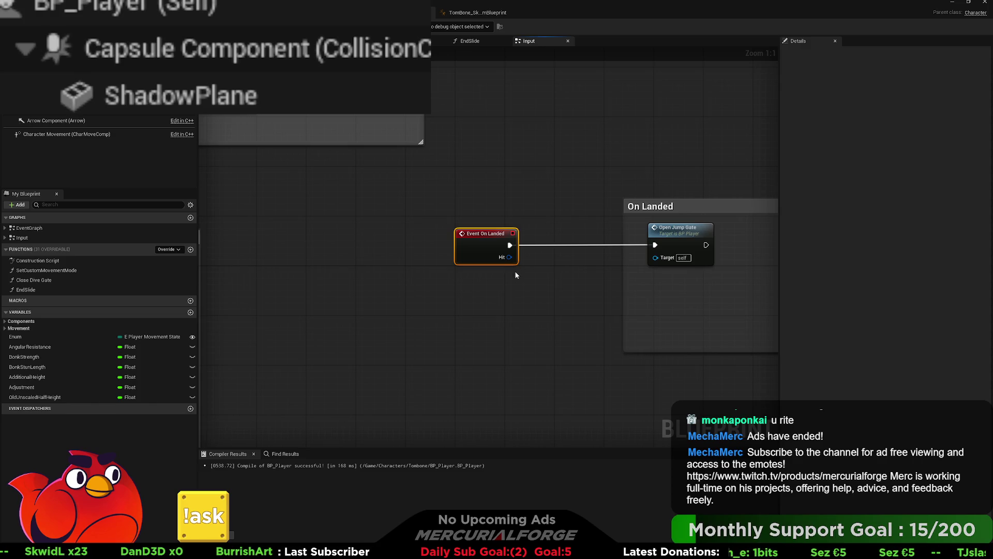
pyautogui.click(186, 409)
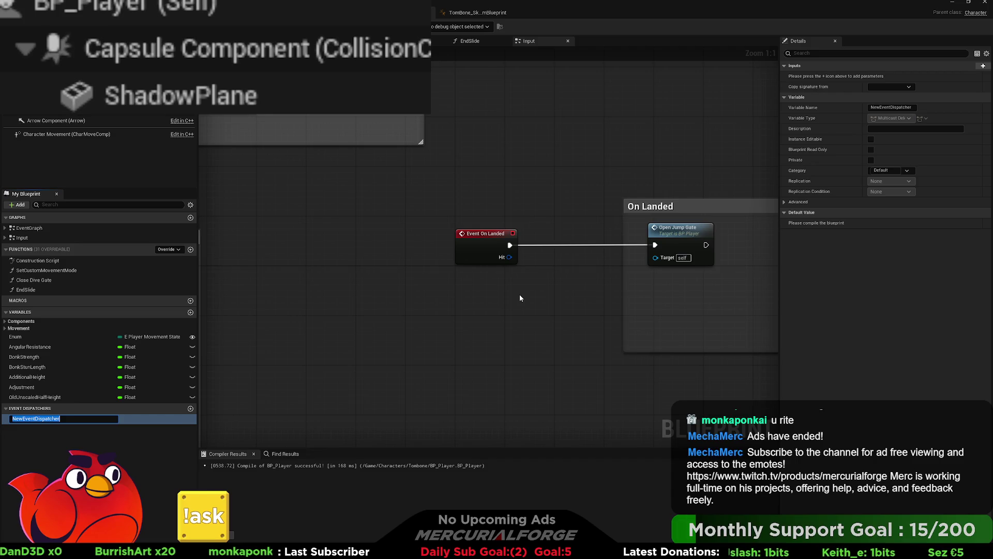
# Step: Name the new dispatcher TEST and wire a Call TEST node into the On Landed chain
pyautogui.write('TEST')
pyautogui.press('Return')
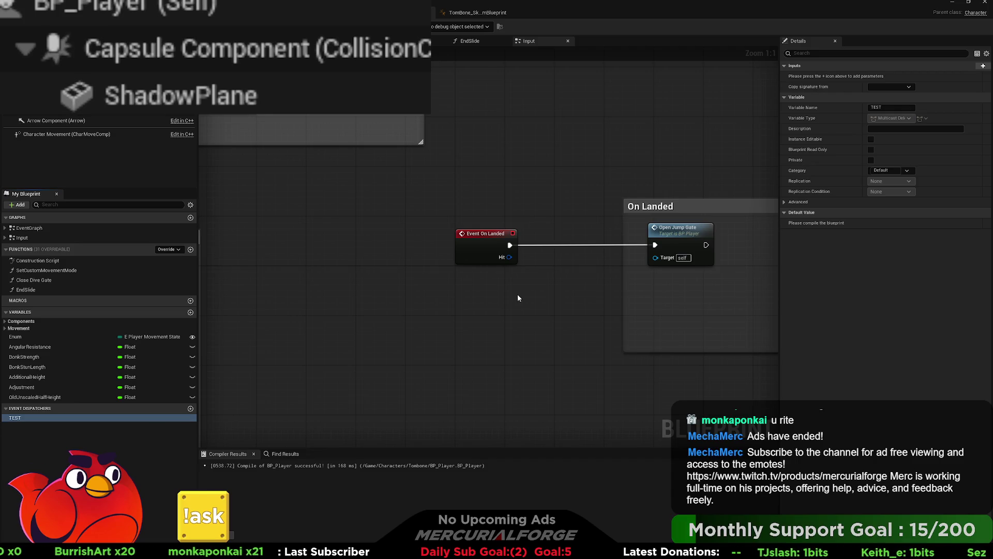
pyautogui.click(520, 308)
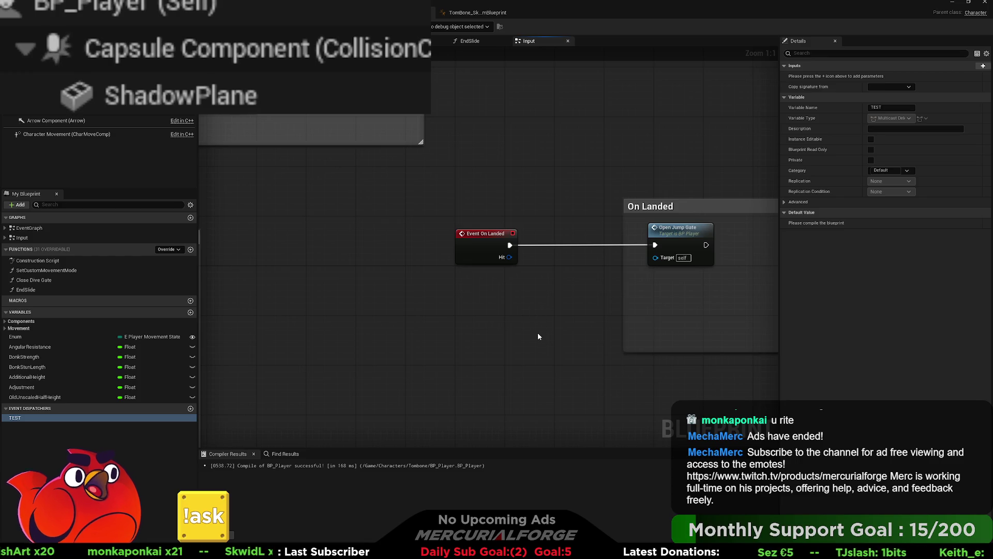
pyautogui.hotkey('ctrl', 'v')
pyautogui.moveTo(536, 309); pyautogui.dragTo(561, 237)
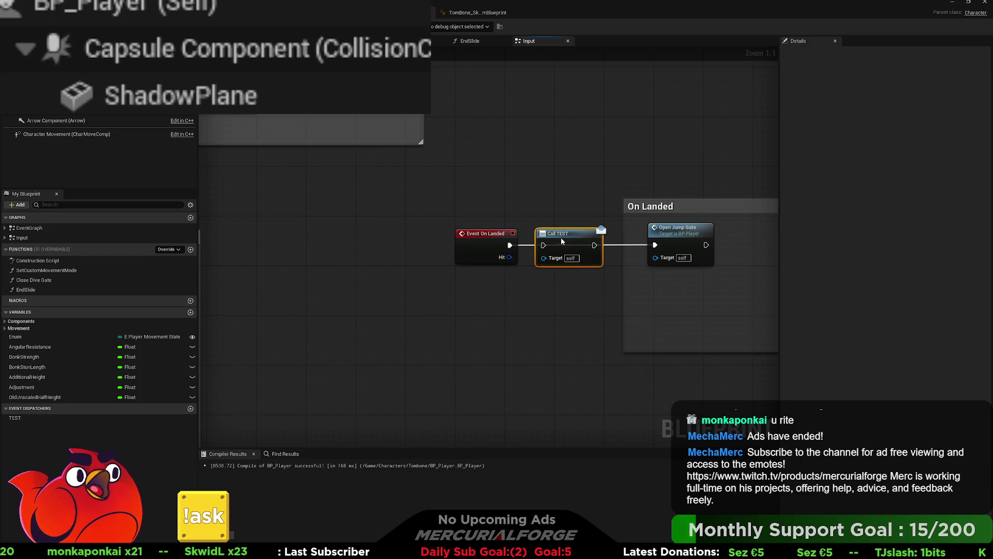
# Step: Create a TEST_Event custom event and place a duplicate below it
pyautogui.click(31, 418)
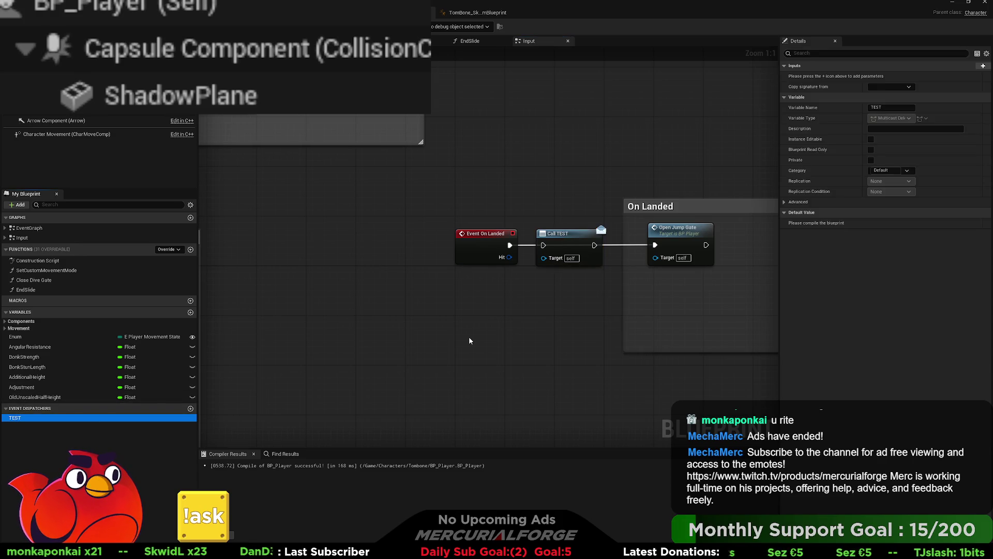
pyautogui.click(482, 340)
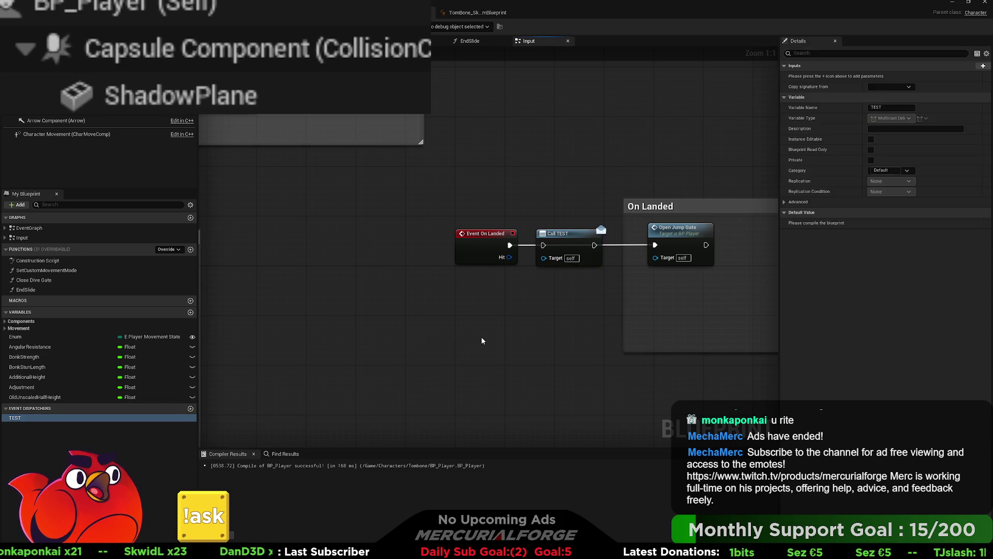
pyautogui.click(502, 386)
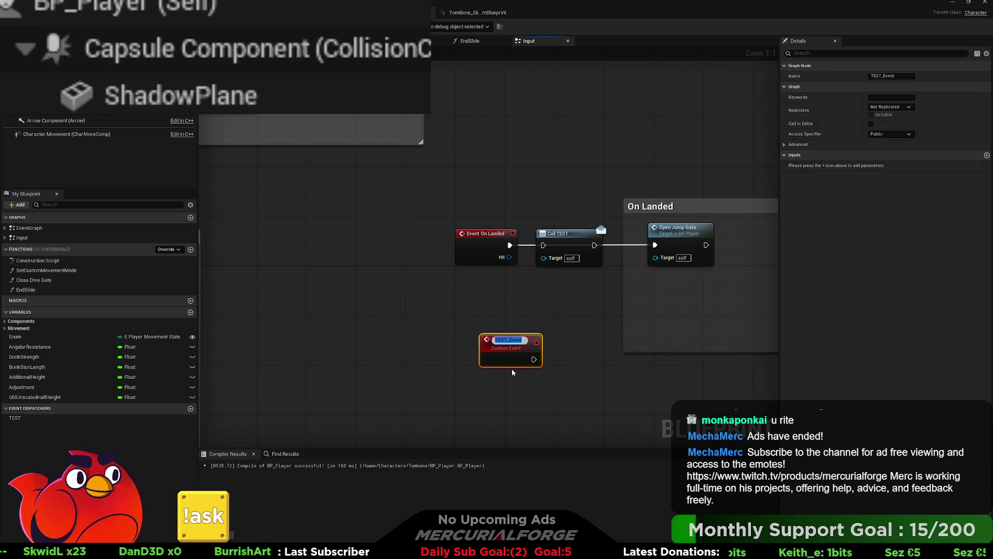
pyautogui.click(546, 368)
pyautogui.click(31, 418)
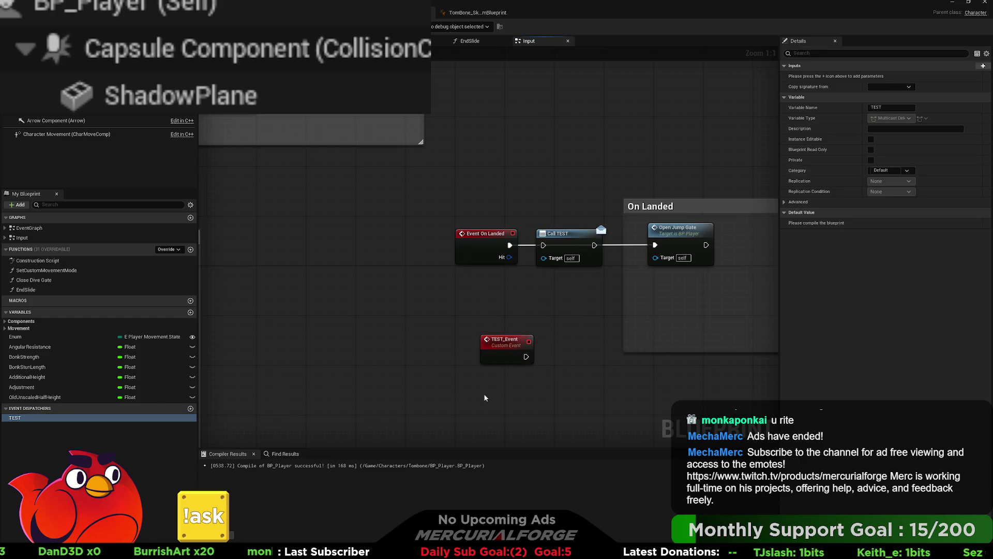
pyautogui.hotkey('ctrl', 'v')
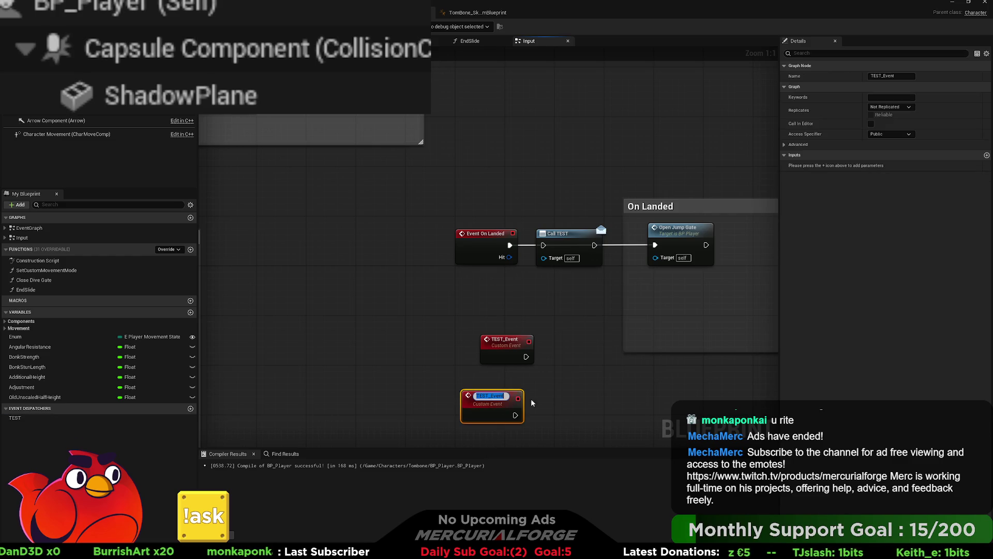
pyautogui.moveTo(482, 409); pyautogui.dragTo(512, 392)
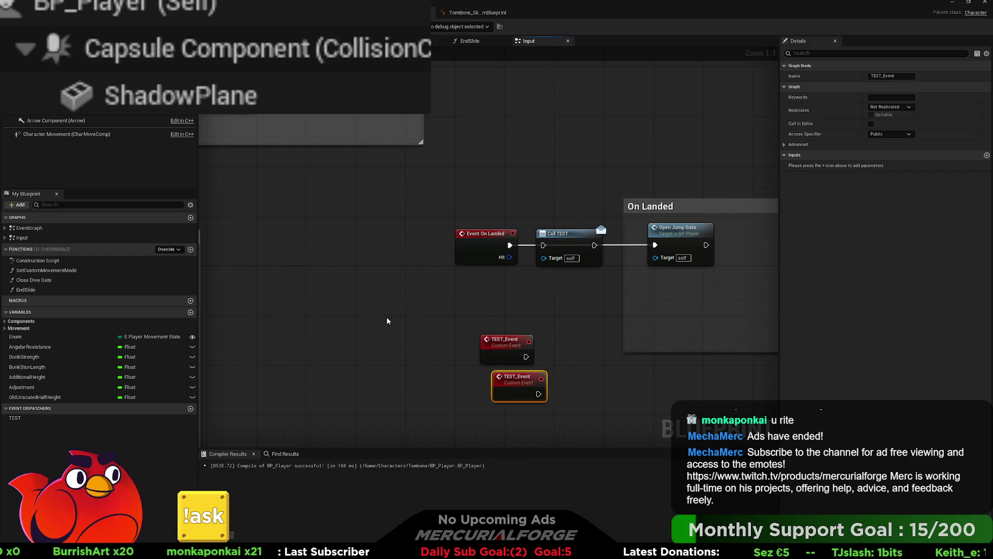
# Step: Delete the three TEST event nodes and a Bind Event to TEST node
pyautogui.hotkey('ctrl', 'v')
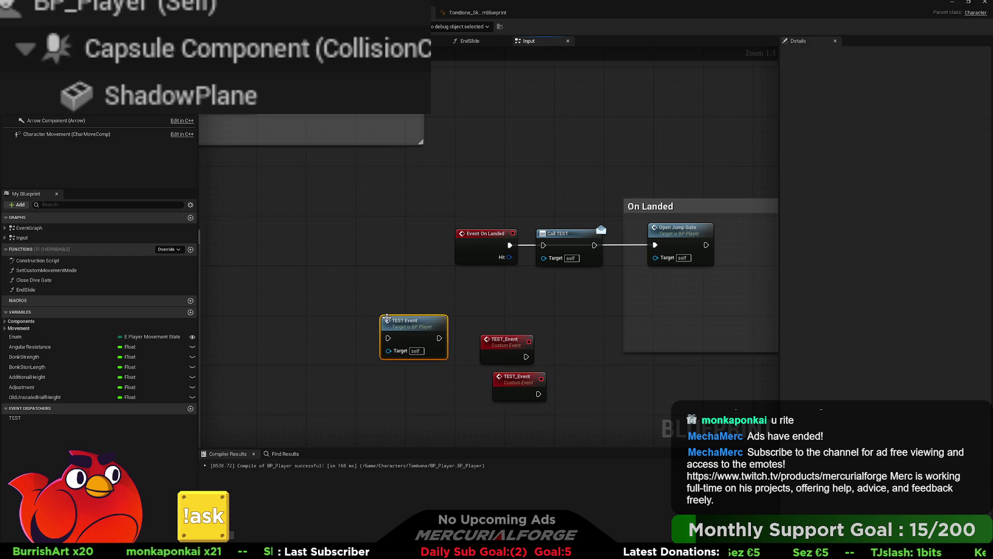
pyautogui.moveTo(535, 274); pyautogui.dragTo(368, 376)
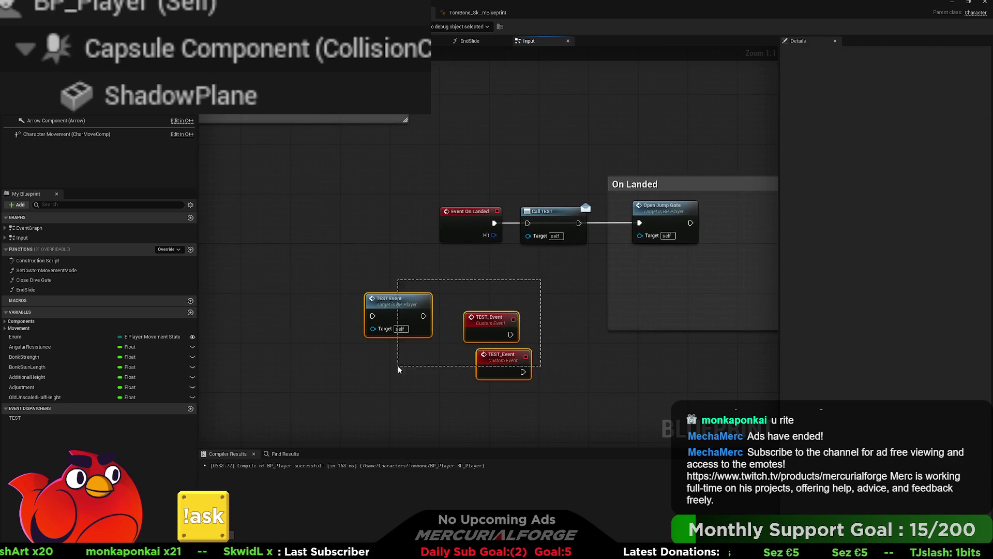
pyautogui.press('Delete')
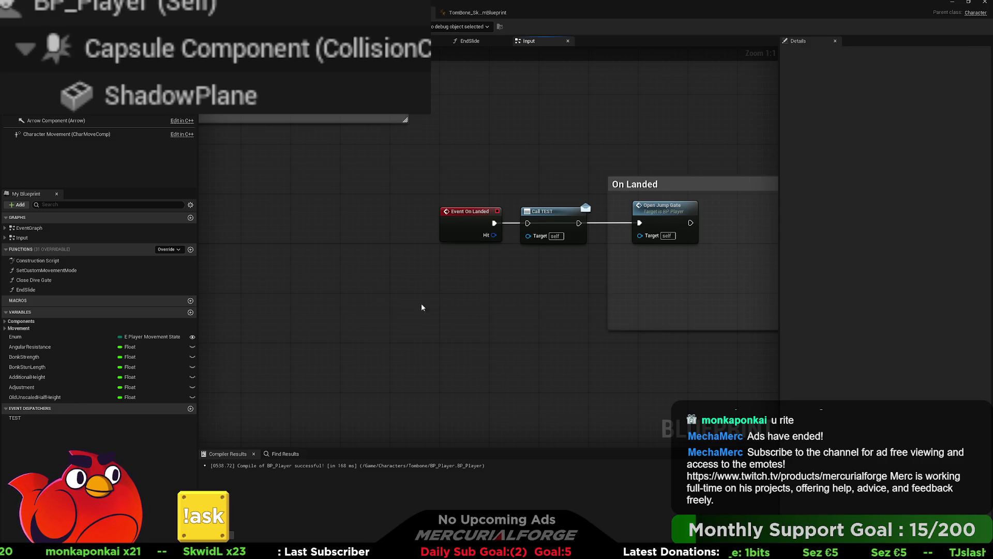
pyautogui.click(18, 417)
pyautogui.click(489, 282)
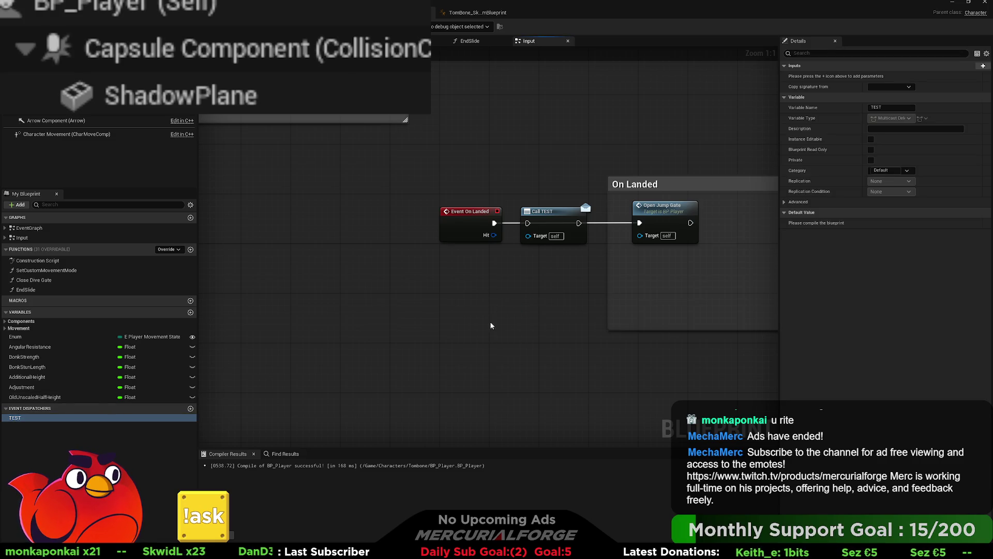
pyautogui.hotkey('ctrl', 'v')
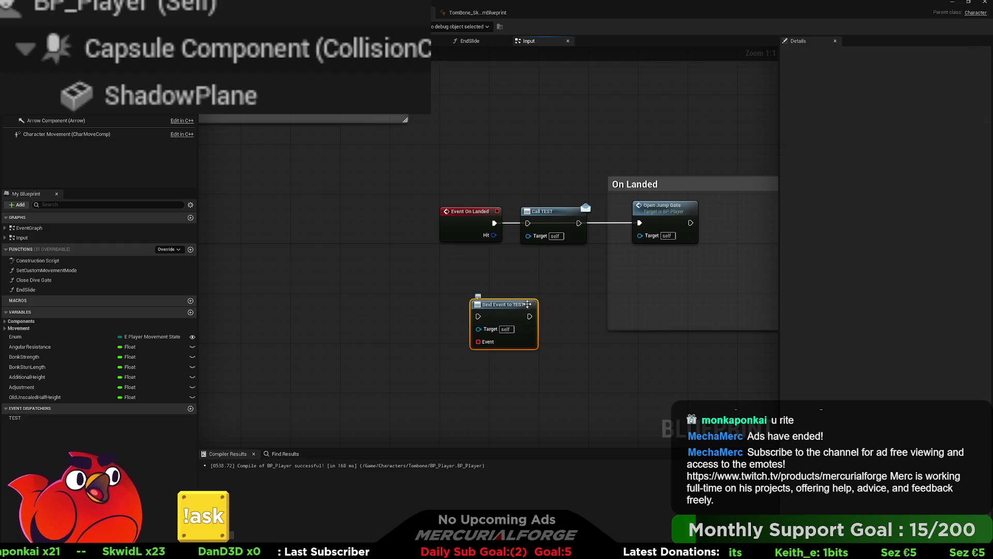
pyautogui.moveTo(557, 290); pyautogui.dragTo(482, 359)
pyautogui.press('Delete')
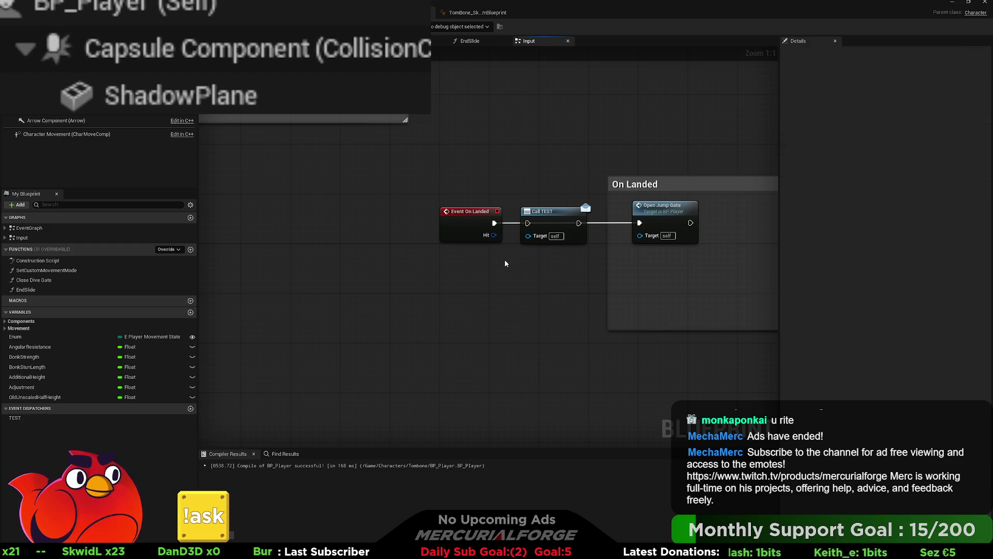
# Step: Undo the Call TEST node so Event On Landed wires straight into Open Jump Gate
pyautogui.moveTo(428, 184); pyautogui.dragTo(506, 265)
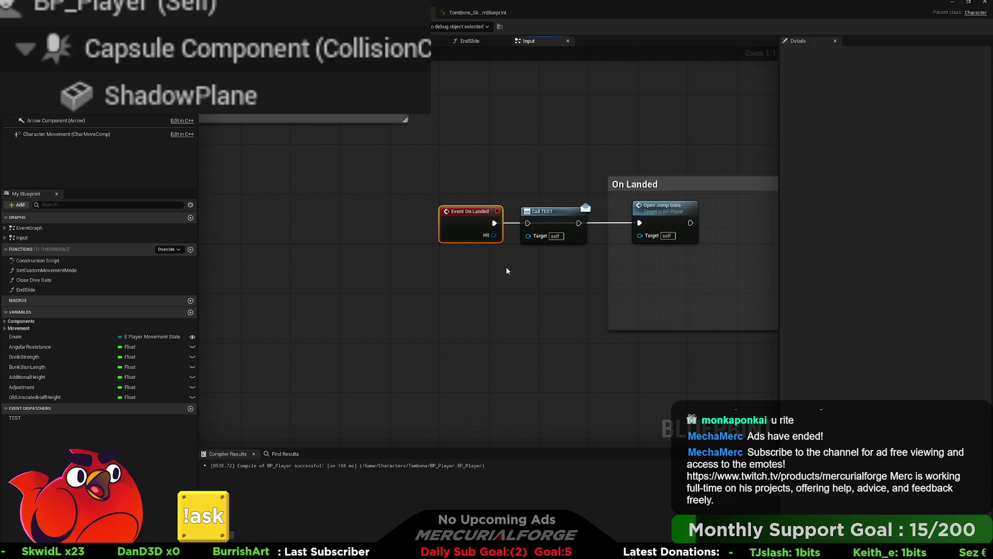
pyautogui.scroll(-10, 506, 271)
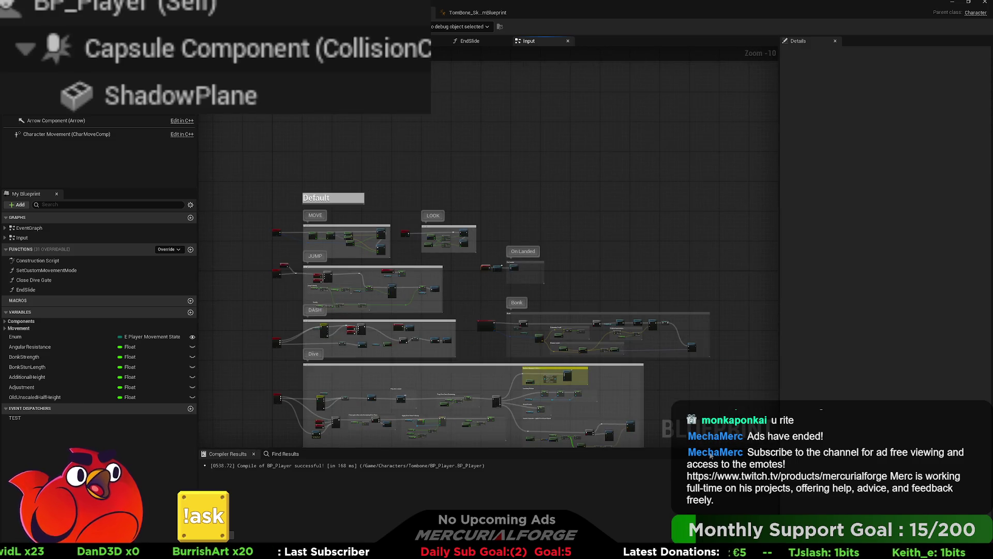
pyautogui.scroll(8, 579, 268)
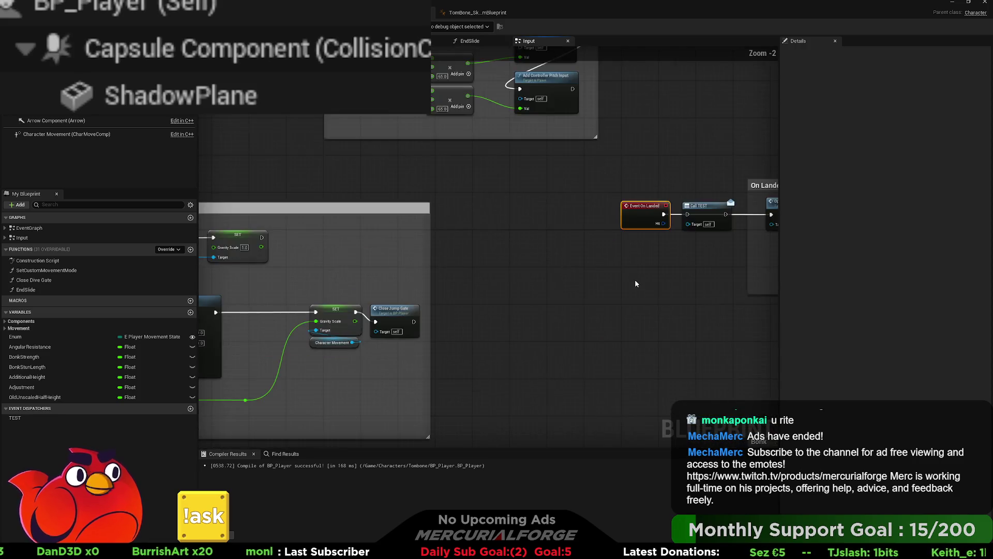
pyautogui.hotkey('ctrl', 'z')
pyautogui.click(45, 419)
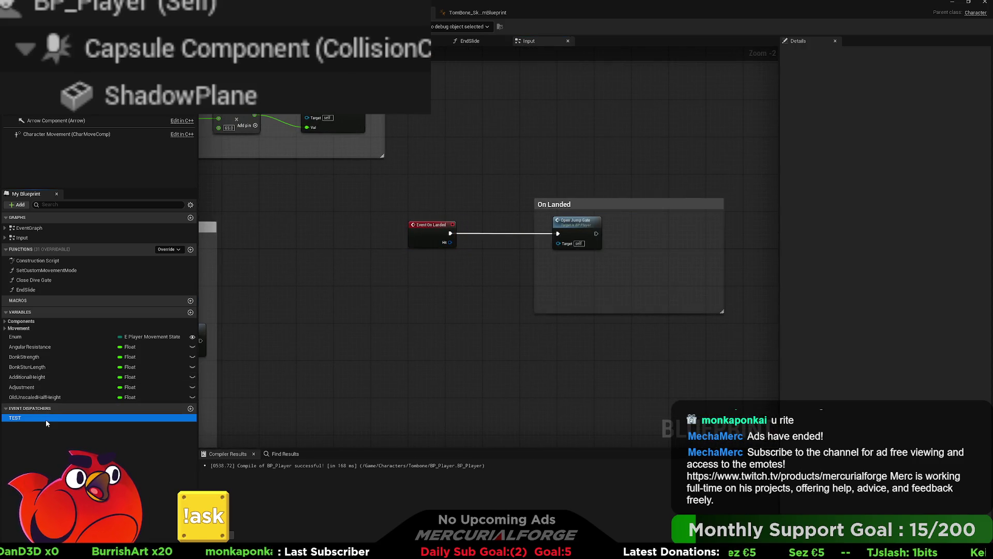
# Step: Delete the TEST dispatcher and review the JUMP, DASH and On Landed sections of the Input graph
pyautogui.press('Delete')
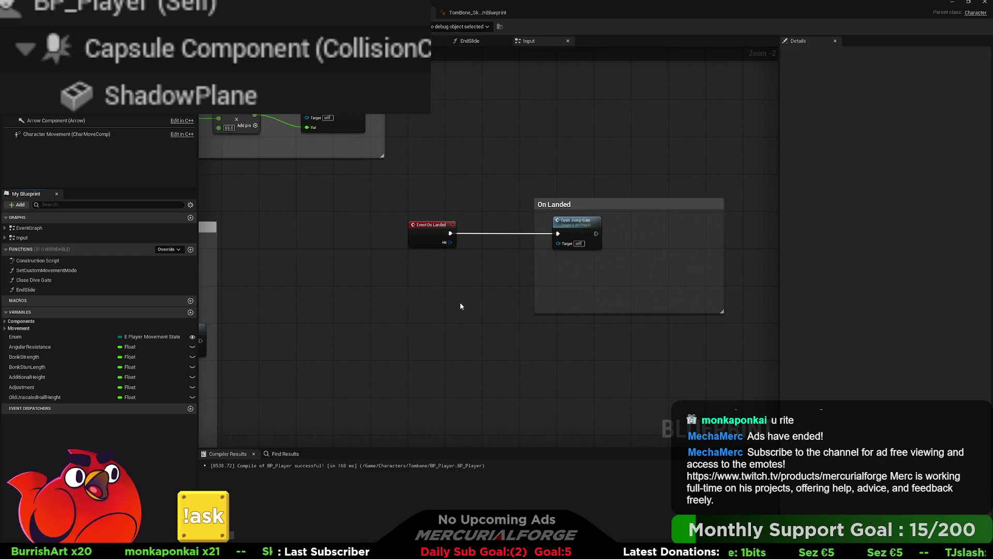
pyautogui.scroll(-6, 461, 305)
pyautogui.moveTo(449, 310); pyautogui.dragTo(619, 254)
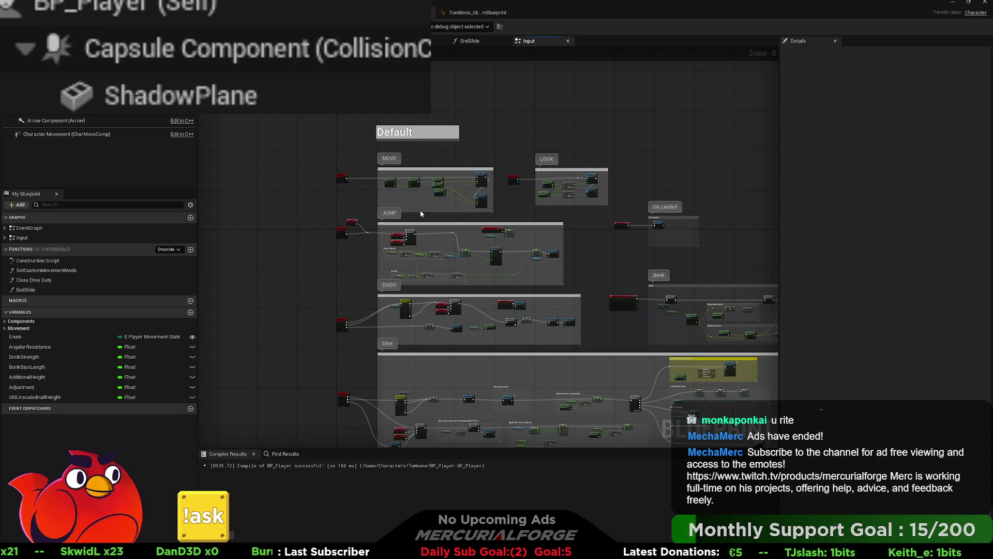
pyautogui.scroll(4, 420, 243)
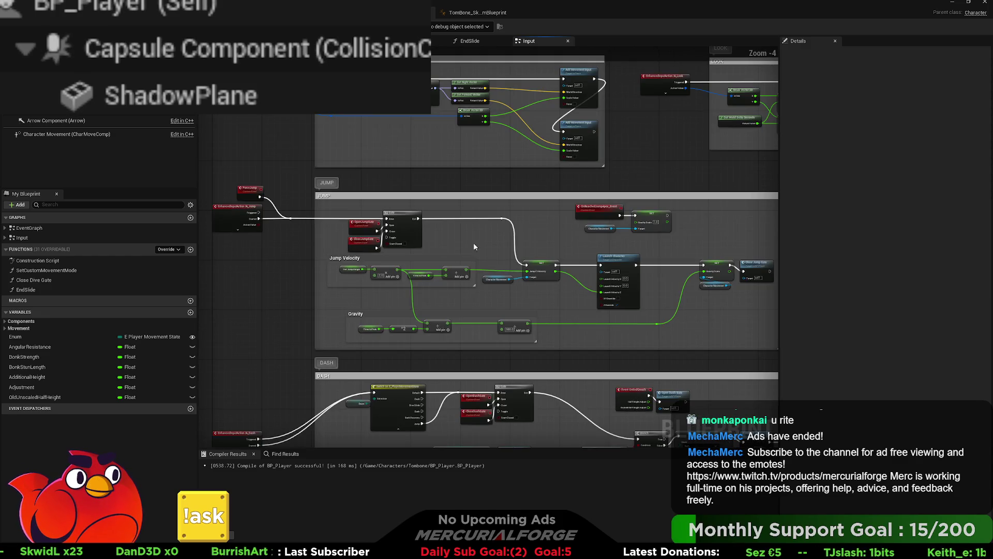
pyautogui.moveTo(501, 196); pyautogui.dragTo(476, 197)
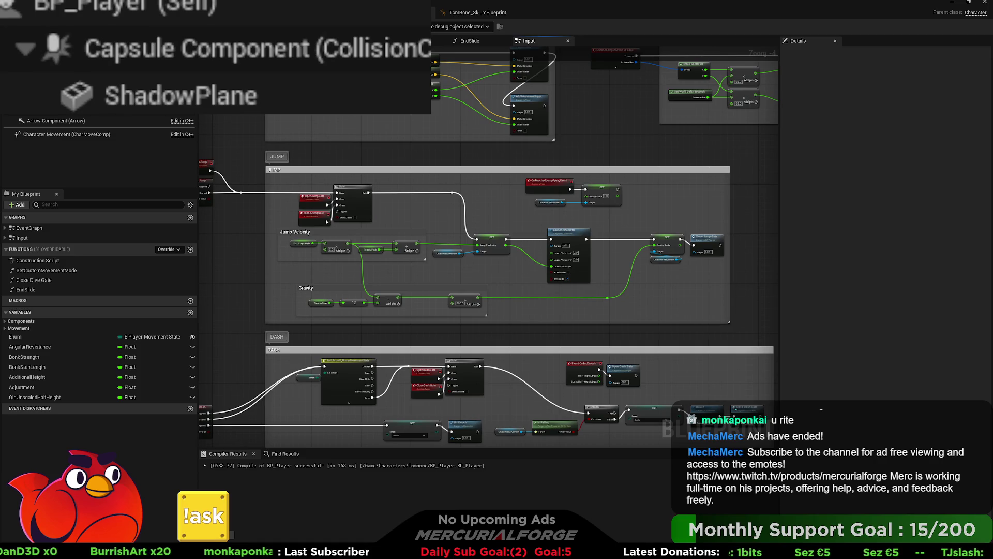
pyautogui.moveTo(765, 202)
pyautogui.mouseDown()
pyautogui.moveTo(595, 202)
pyautogui.moveTo(619, 203)
pyautogui.mouseUp()
pyautogui.scroll(1, 631, 205)
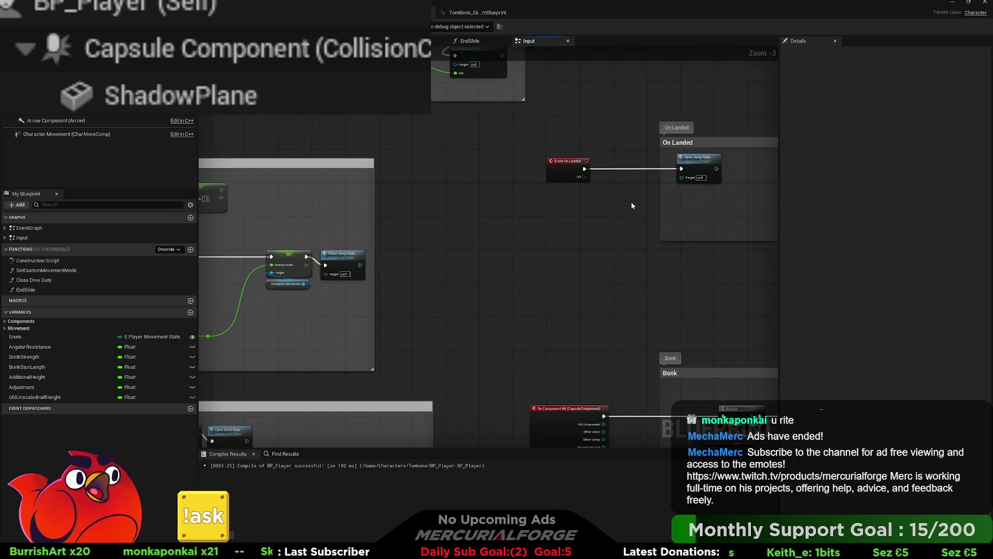
pyautogui.moveTo(597, 143)
pyautogui.mouseDown()
pyautogui.moveTo(518, 183)
pyautogui.moveTo(525, 191)
pyautogui.mouseUp()
pyautogui.moveTo(593, 191); pyautogui.dragTo(542, 218)
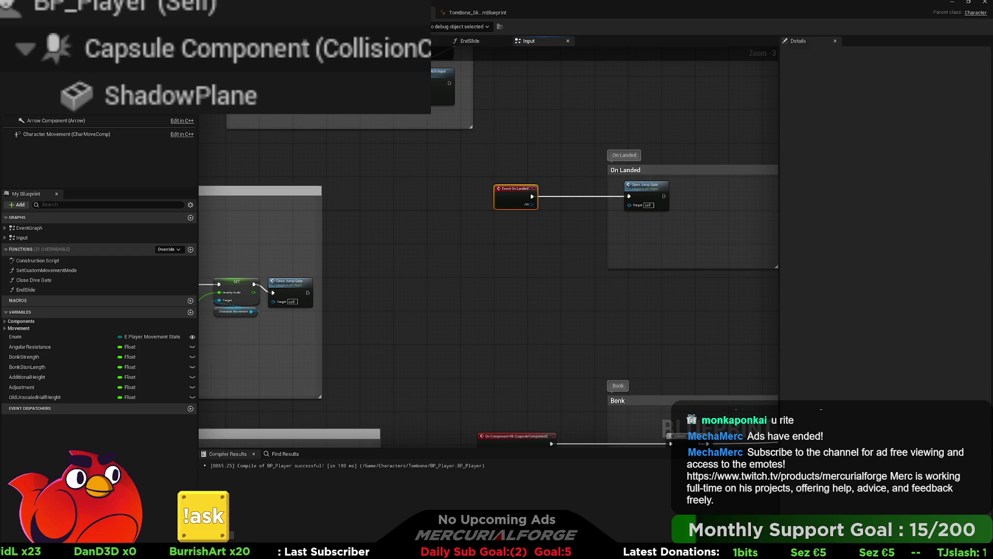
pyautogui.hotkey('alt', 'Tab')
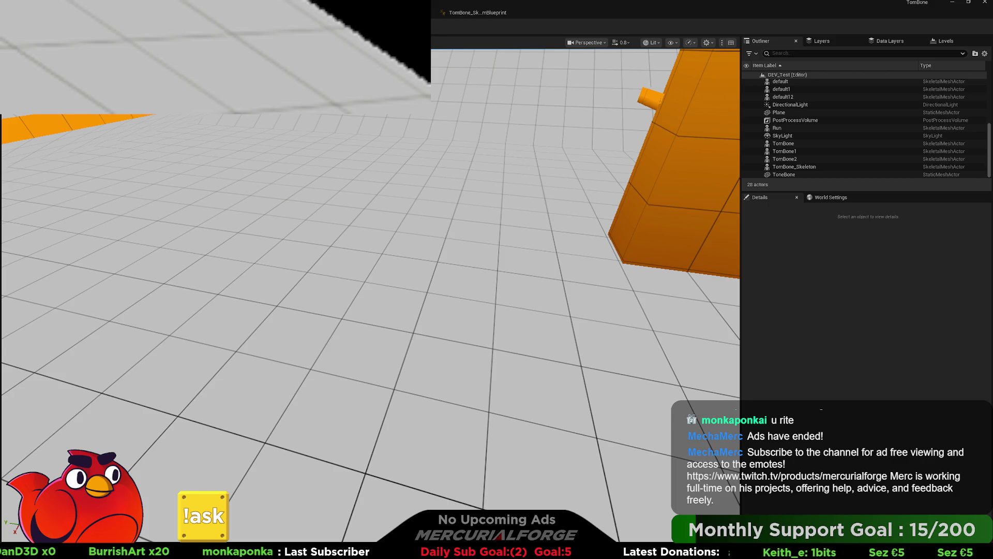
# Step: Play in editor, running forward and jumping with the character, then stop the session
pyautogui.hotkey('alt', 'p')
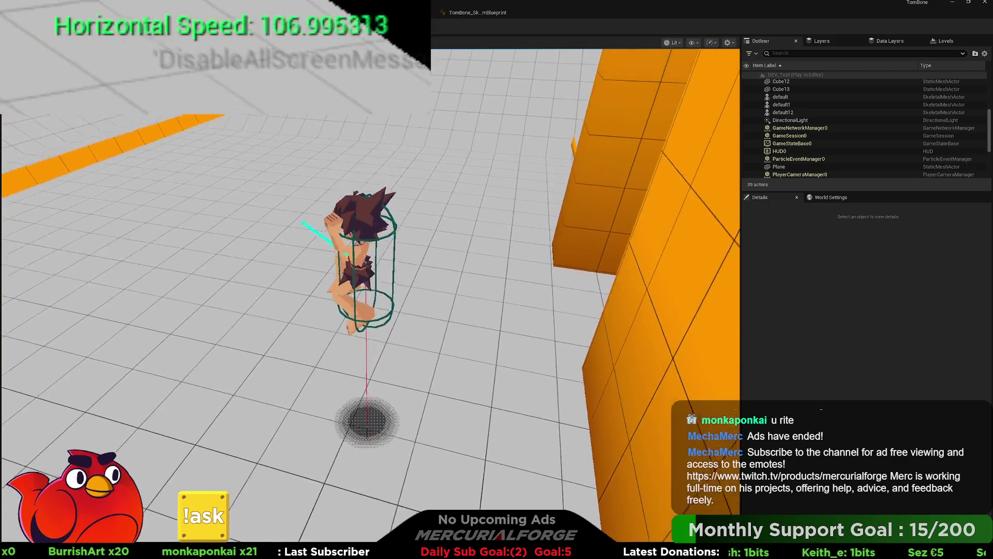
pyautogui.press('w')
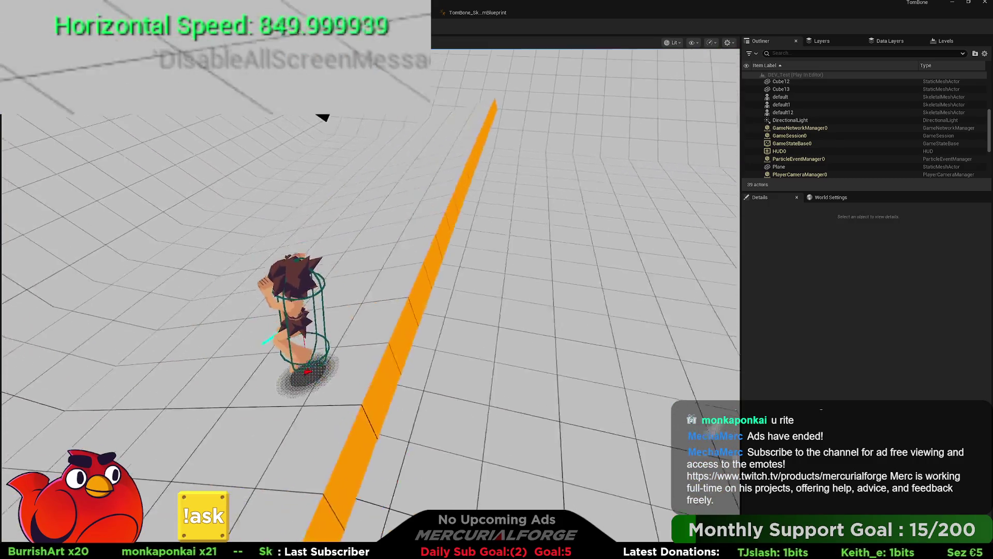
pyautogui.press('space')
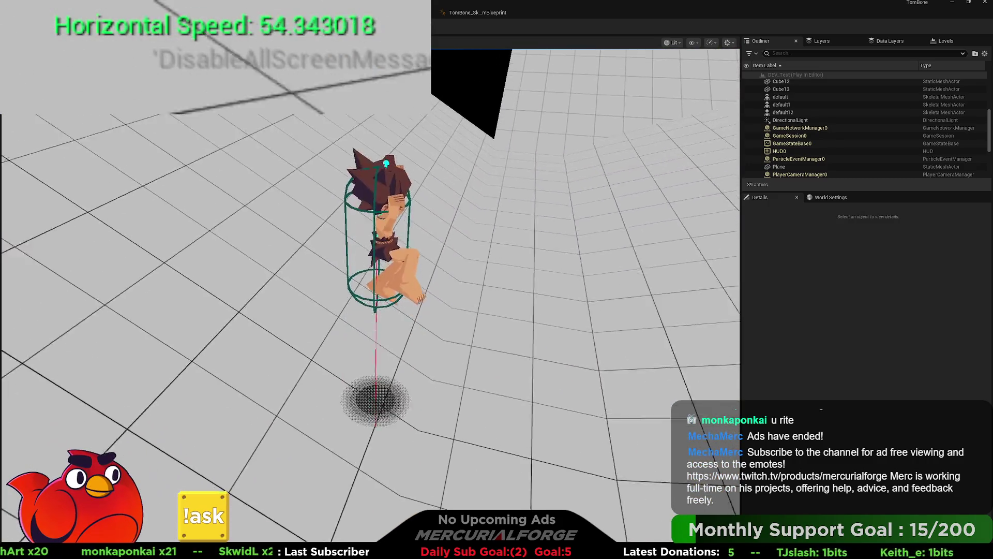
pyautogui.press('w')
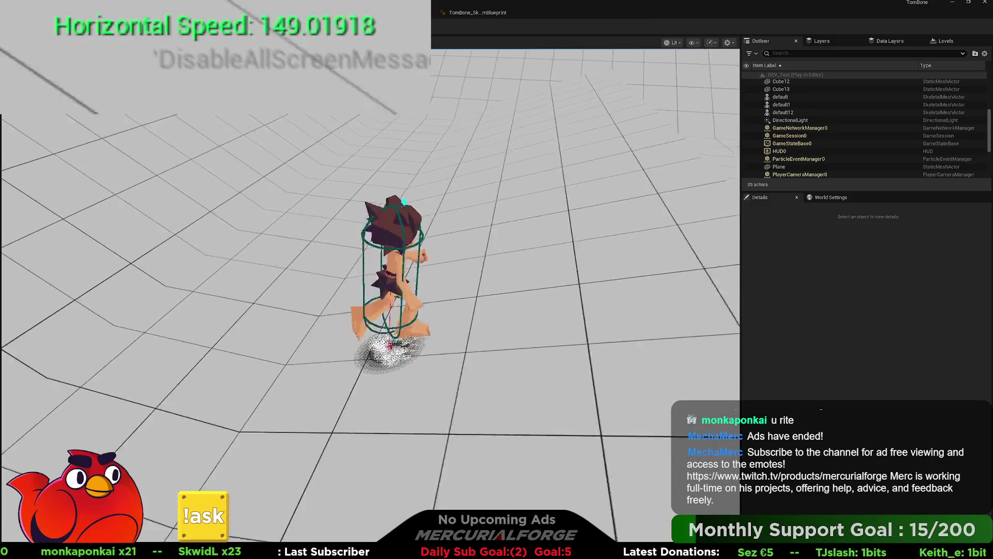
pyautogui.press('space')
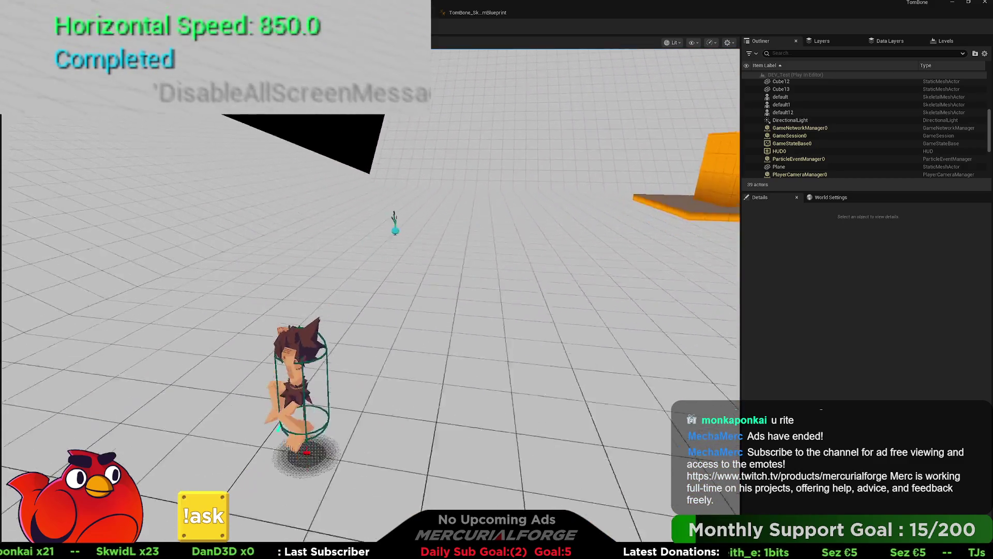
pyautogui.press('Escape')
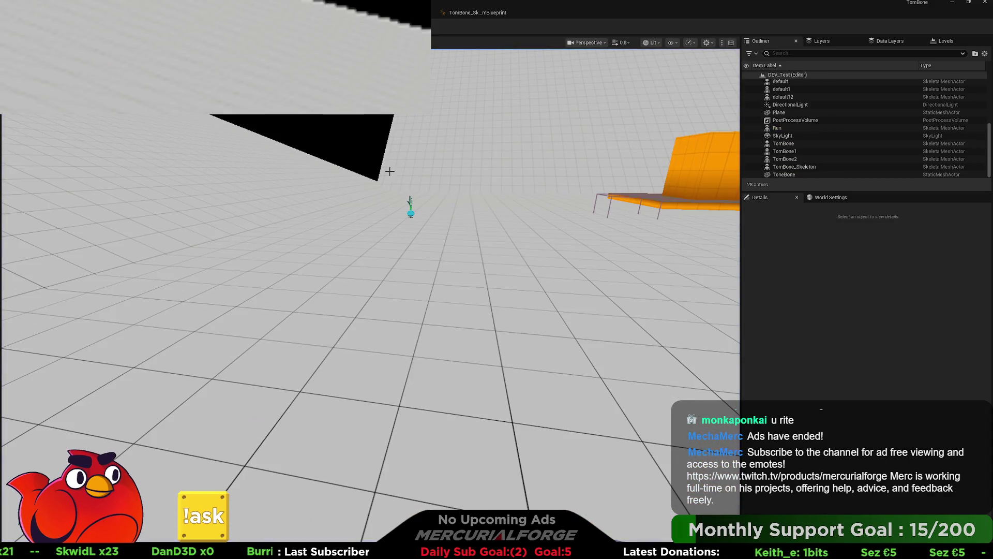
# Step: Add a Character Movement reference and an Is Moving on Ground node to the JUMP section
pyautogui.hotkey('alt', 'Tab')
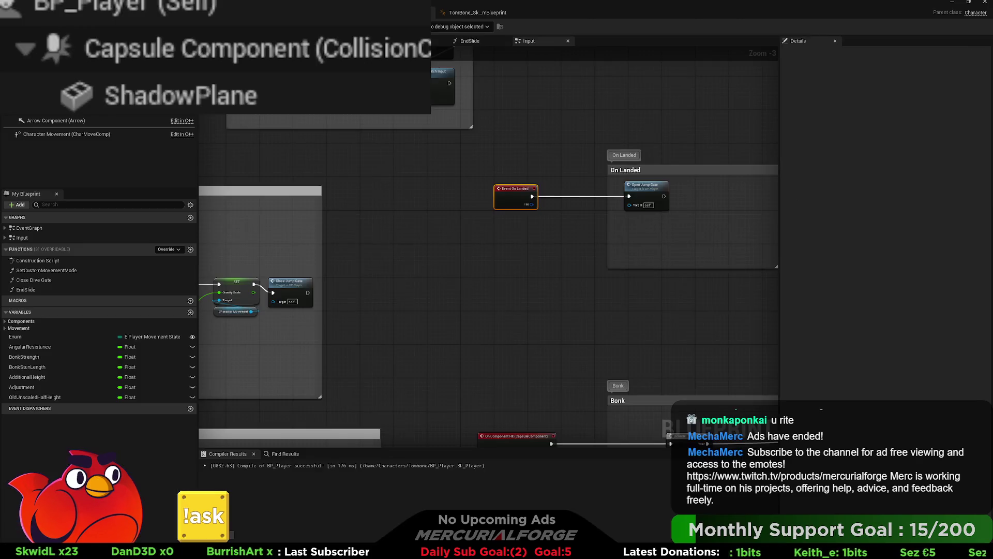
pyautogui.moveTo(425, 257)
pyautogui.mouseDown()
pyautogui.moveTo(709, 215)
pyautogui.moveTo(570, 215)
pyautogui.moveTo(654, 216)
pyautogui.mouseUp()
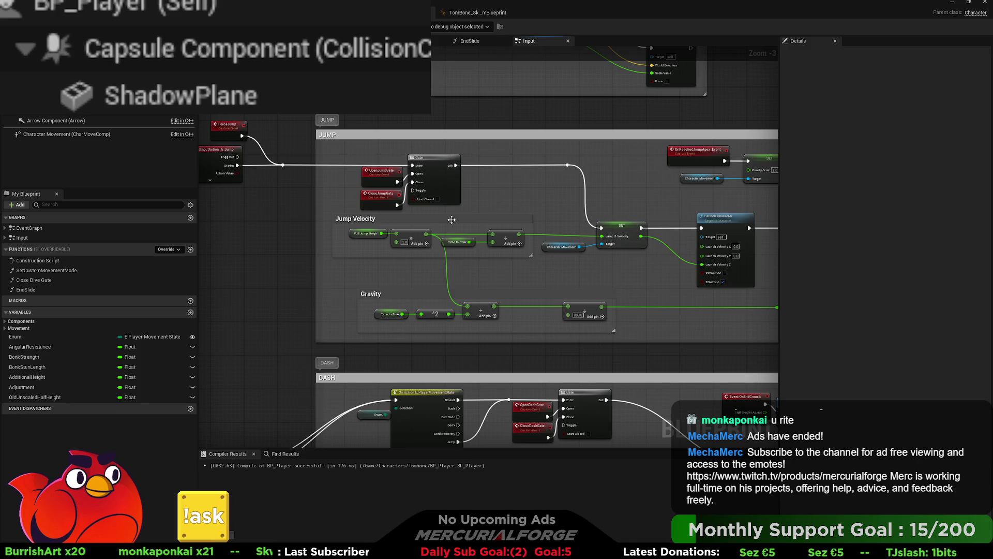
pyautogui.scroll(-3, 516, 226)
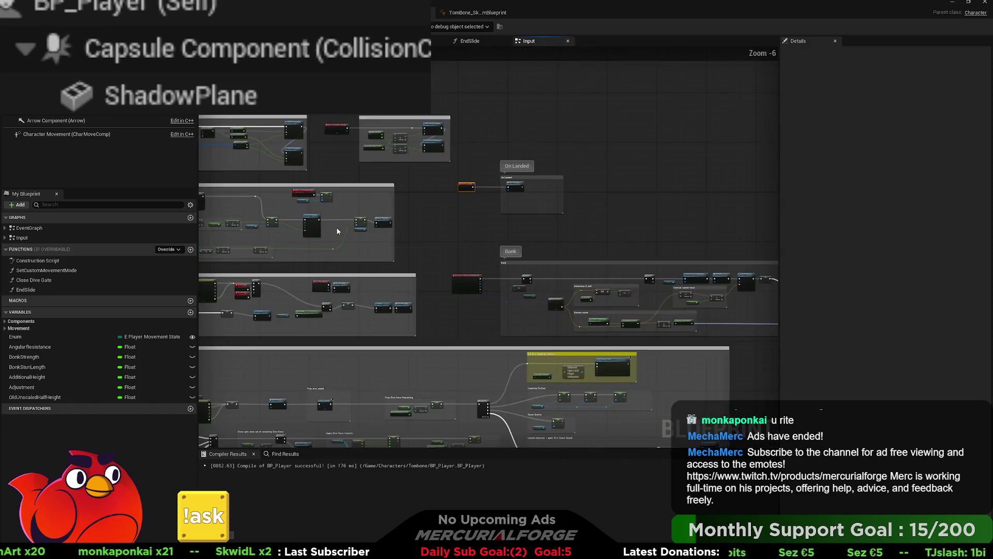
pyautogui.scroll(5, 410, 219)
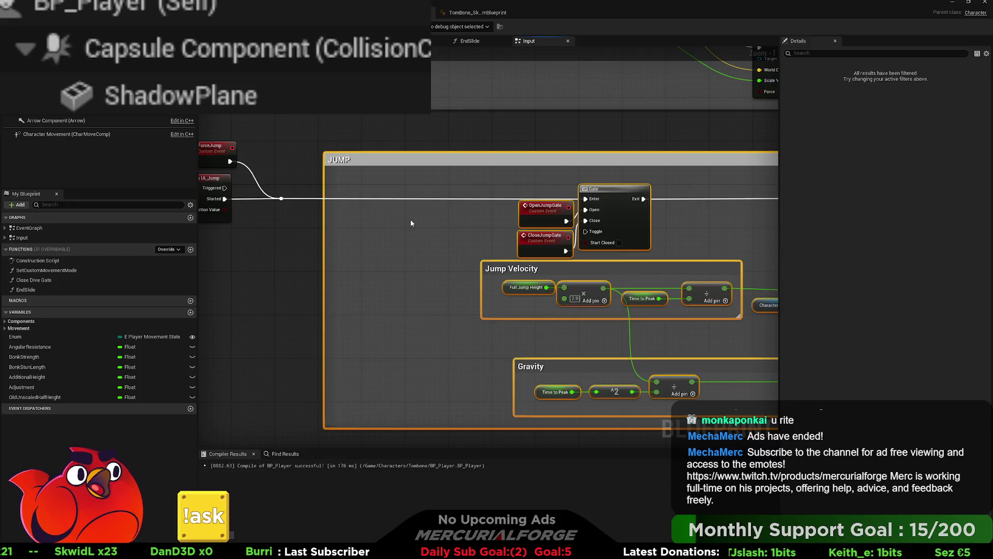
pyautogui.moveTo(34, 130); pyautogui.dragTo(362, 243)
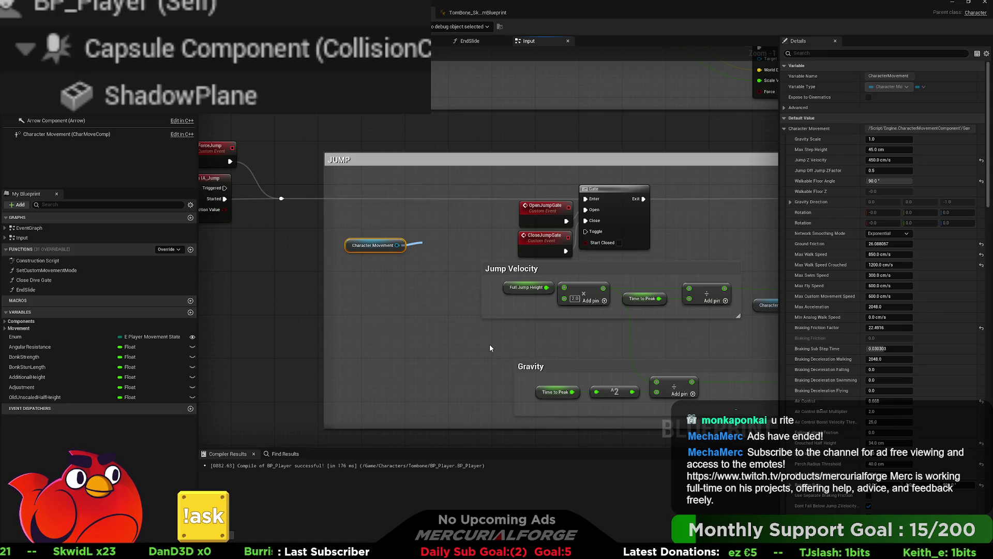
pyautogui.click(464, 326)
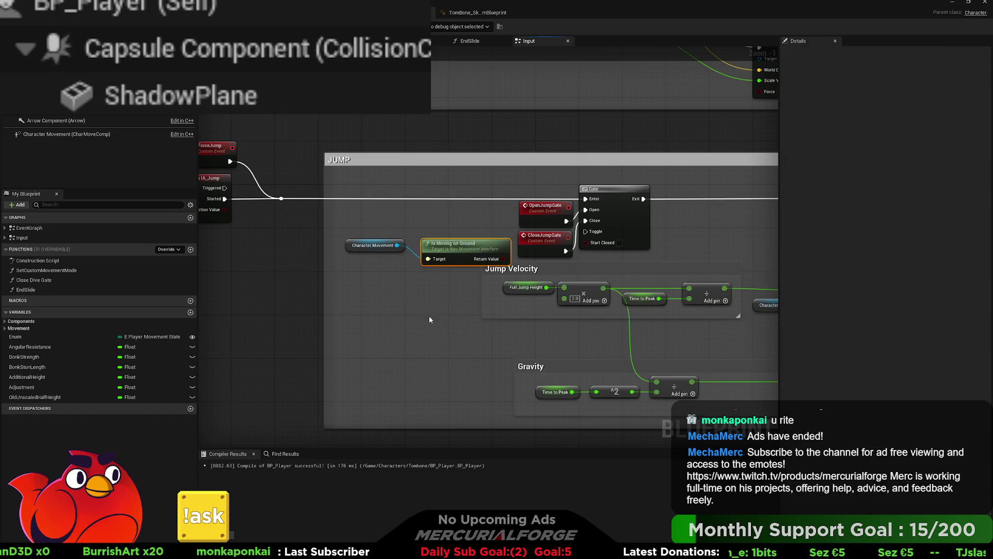
pyautogui.moveTo(461, 247); pyautogui.dragTo(378, 263)
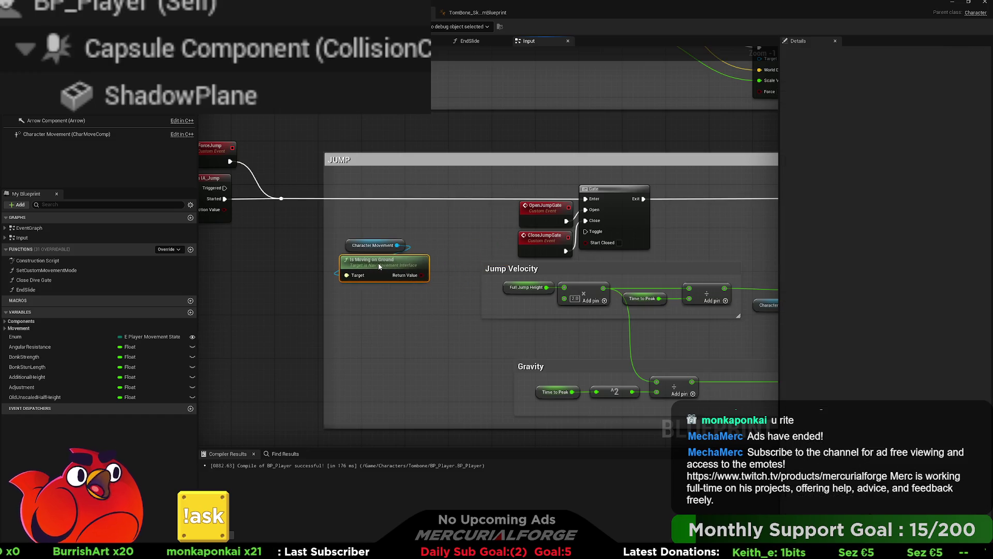
# Step: Insert a Branch before the Gate: True into Enter, Is Moving on Ground into Condition
pyautogui.click(443, 187)
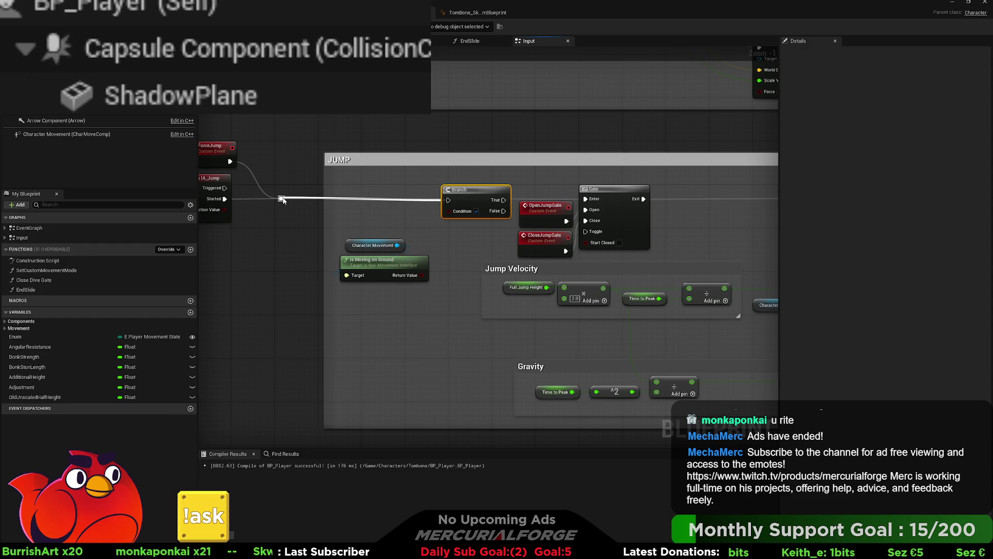
pyautogui.moveTo(503, 200); pyautogui.dragTo(593, 201)
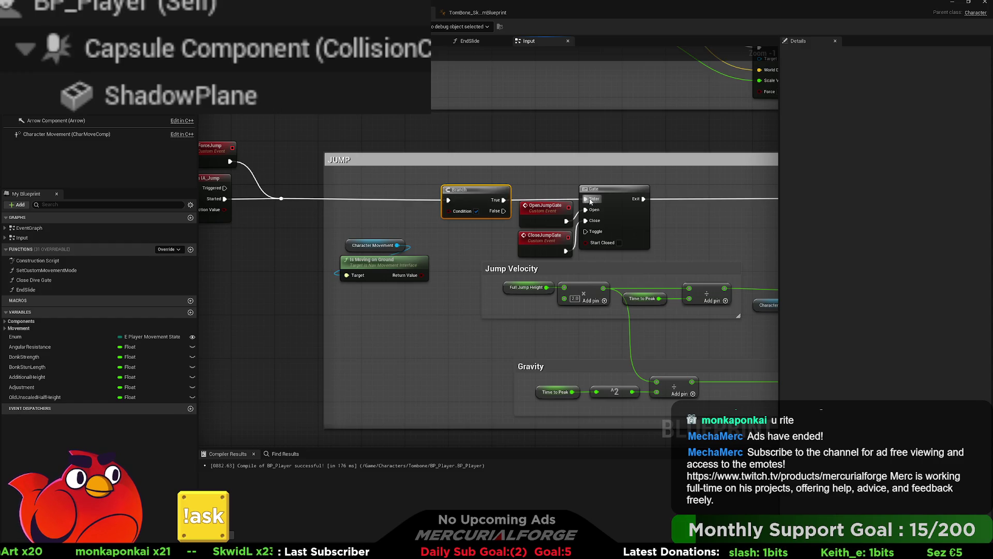
pyautogui.moveTo(422, 275)
pyautogui.mouseDown()
pyautogui.moveTo(476, 211)
pyautogui.moveTo(455, 190)
pyautogui.mouseUp()
pyautogui.click(470, 248)
# Step: Playtest the ground-only jump in the level, stop playing, and return to the blueprint editor
pyautogui.hotkey('alt', 'Tab')
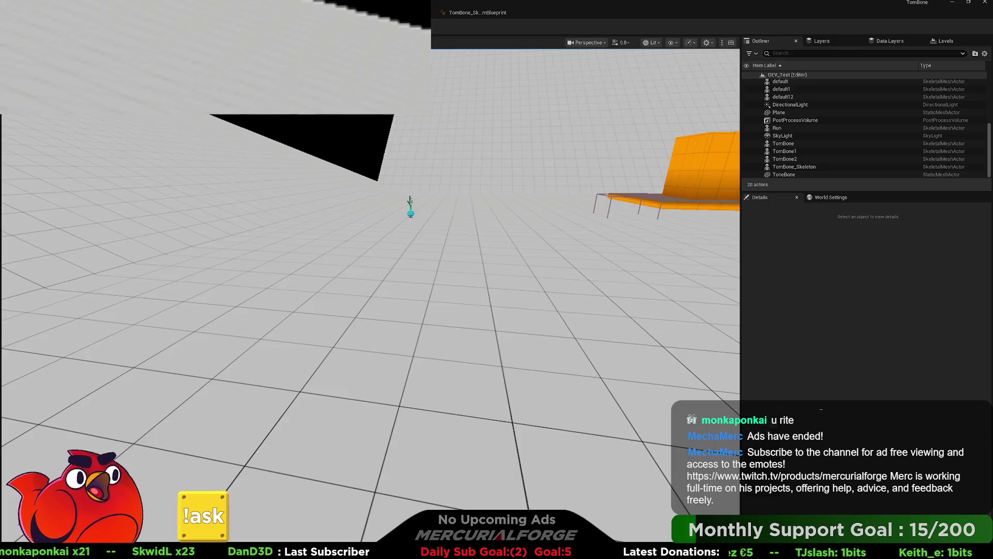
pyautogui.hotkey('alt', 'p')
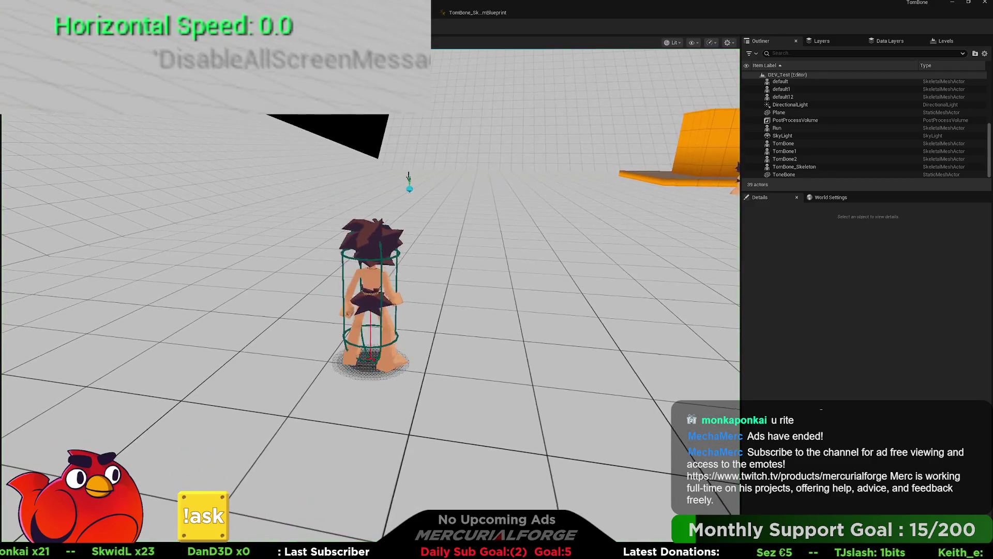
pyautogui.press('a')
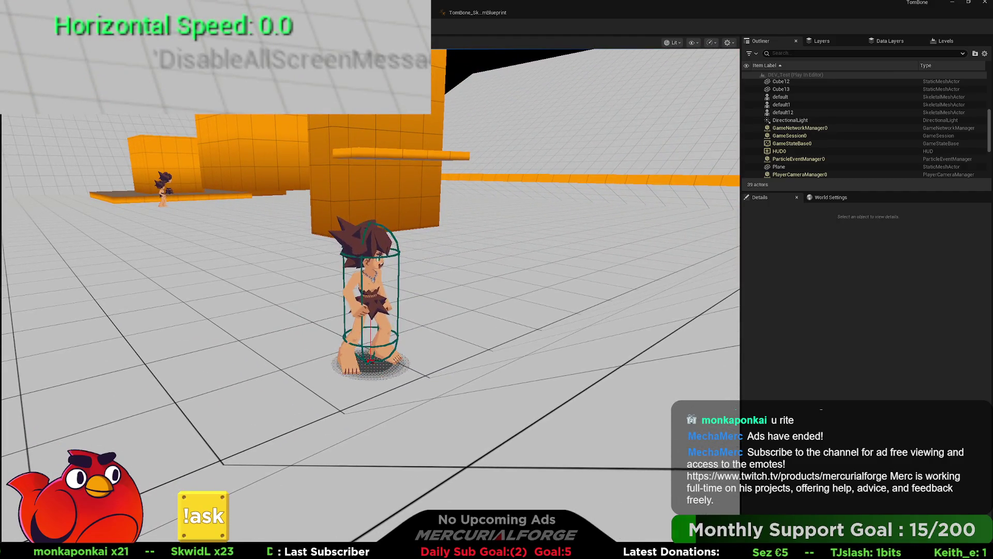
pyautogui.press('Escape')
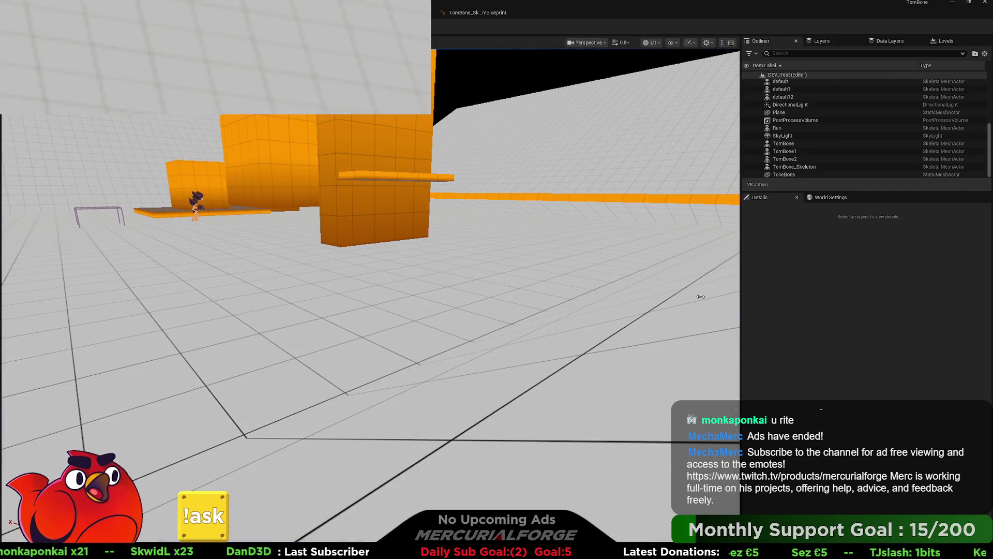
pyautogui.click(446, 13)
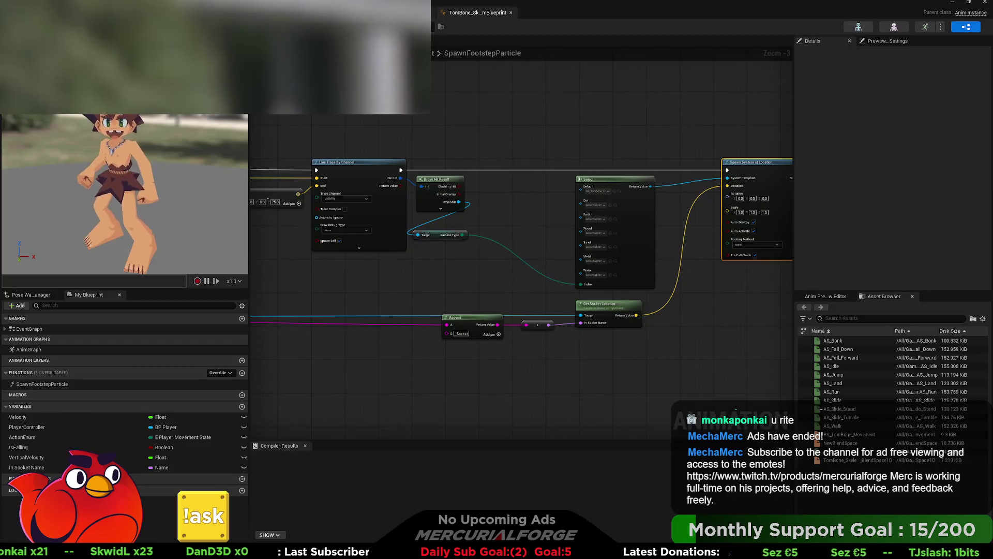
# Step: Move the Character Movement and Is Moving on Ground nodes up beside the Branch and align them
pyautogui.moveTo(405, 305)
pyautogui.mouseDown()
pyautogui.moveTo(372, 254)
pyautogui.moveTo(380, 222)
pyautogui.mouseUp()
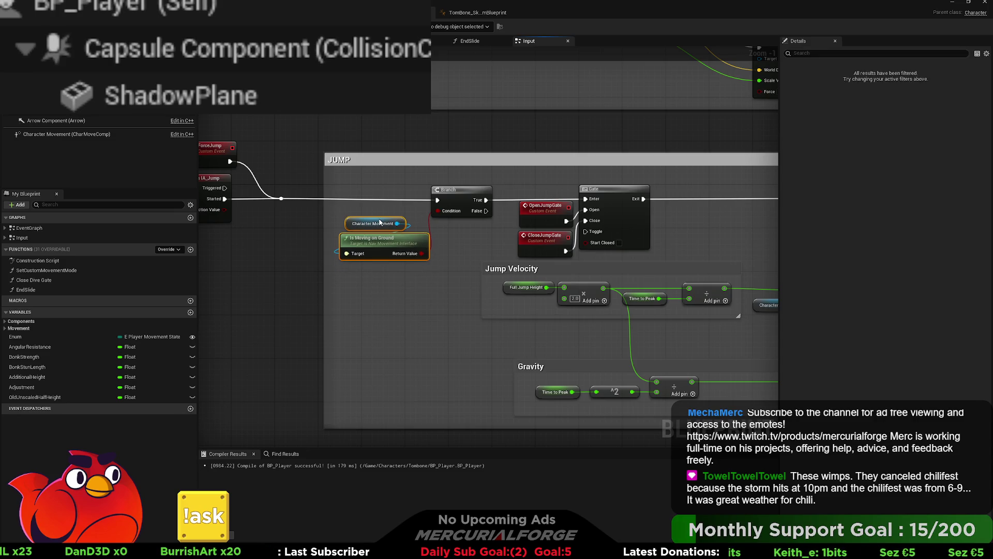
pyautogui.moveTo(381, 222); pyautogui.dragTo(381, 217)
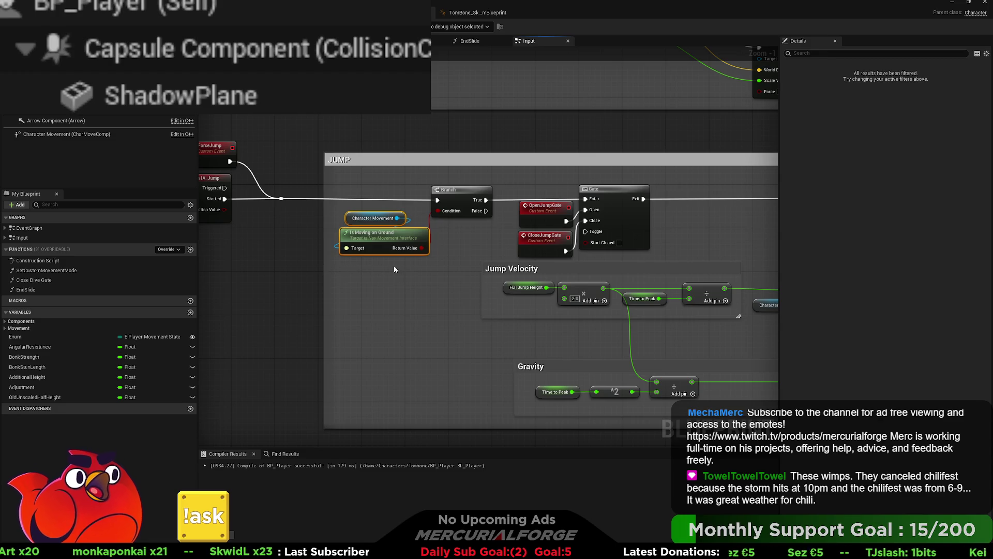
pyautogui.moveTo(403, 241); pyautogui.dragTo(403, 231)
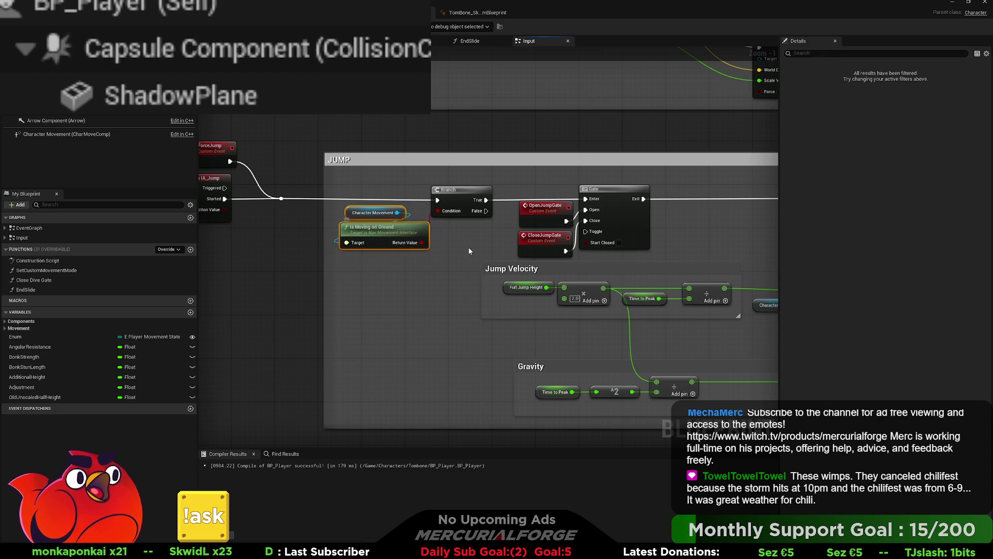
pyautogui.press('q')
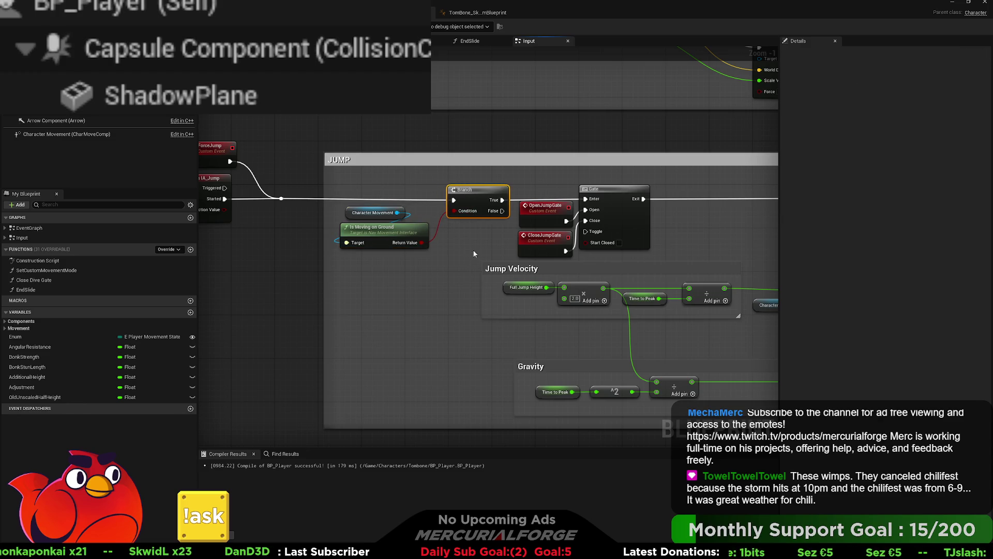
# Step: Pan and zoom over the jump logic and the MOVE, LOOK and JUMP sections to review the layout
pyautogui.moveTo(479, 240); pyautogui.dragTo(386, 234)
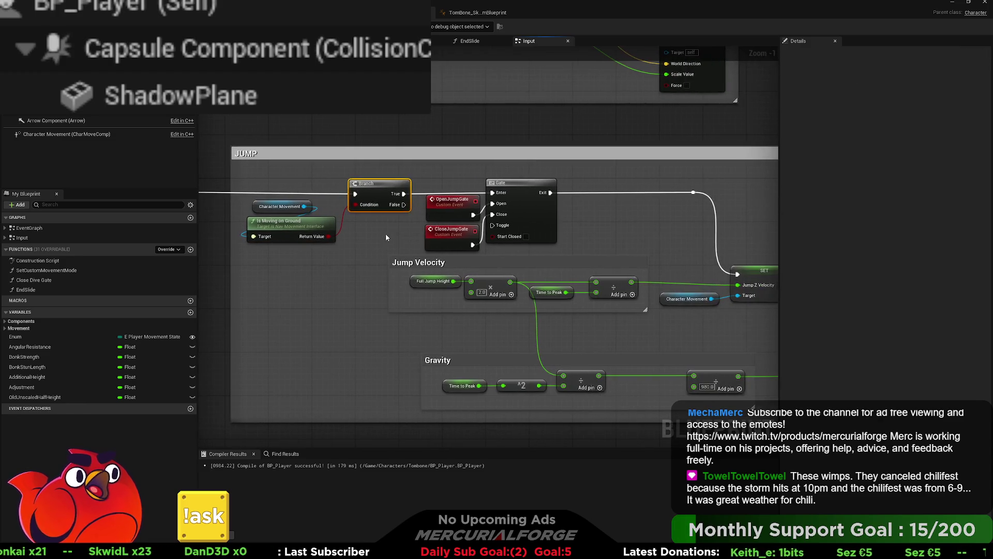
pyautogui.moveTo(601, 229); pyautogui.dragTo(476, 204)
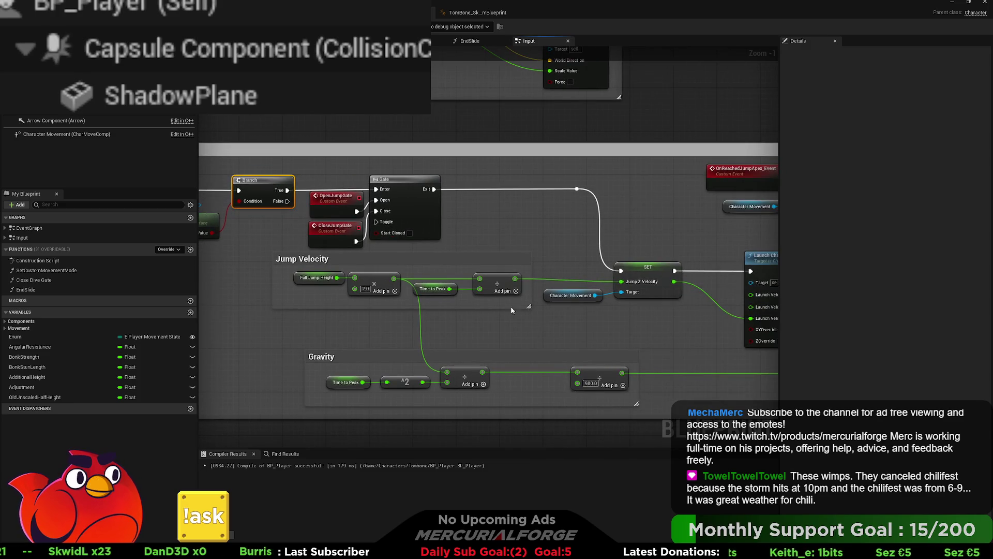
pyautogui.scroll(-3, 554, 358)
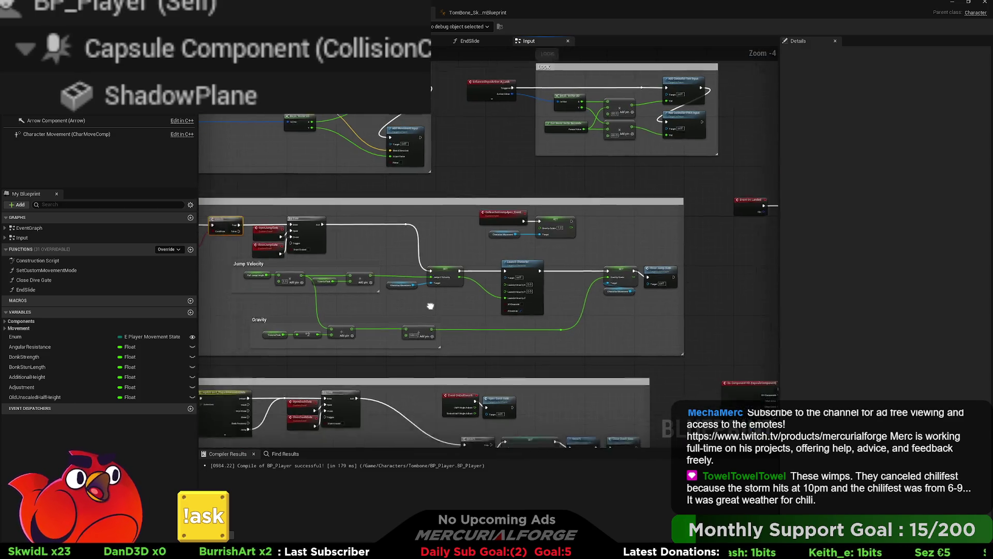
pyautogui.scroll(-5, 531, 298)
pyautogui.scroll(2, 404, 271)
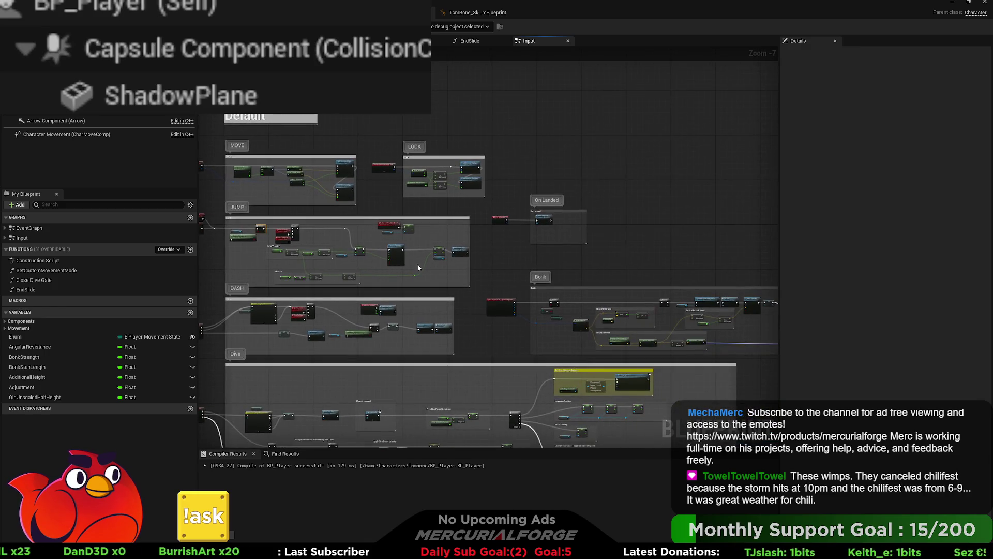
pyautogui.scroll(3, 468, 190)
pyautogui.moveTo(390, 222)
pyautogui.mouseDown()
pyautogui.moveTo(688, 238)
pyautogui.moveTo(481, 229)
pyautogui.mouseUp()
pyautogui.moveTo(544, 239)
pyautogui.mouseDown()
pyautogui.moveTo(337, 234)
pyautogui.moveTo(512, 259)
pyautogui.mouseUp()
pyautogui.scroll(3, 517, 196)
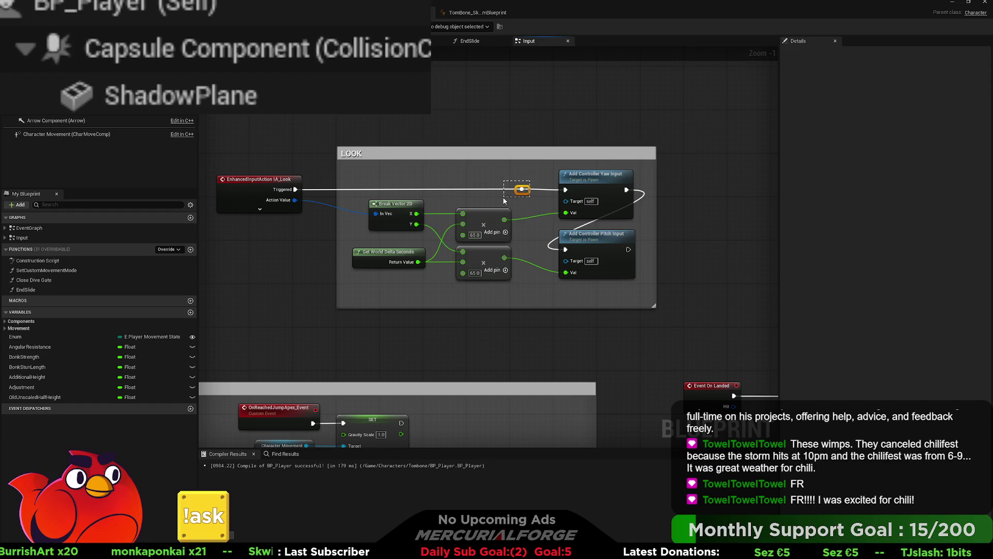
# Step: Survey the LOOK, On Landed, Bonk and JUMP sections, nudging On Component Hit right
pyautogui.moveTo(565, 190); pyautogui.dragTo(296, 189)
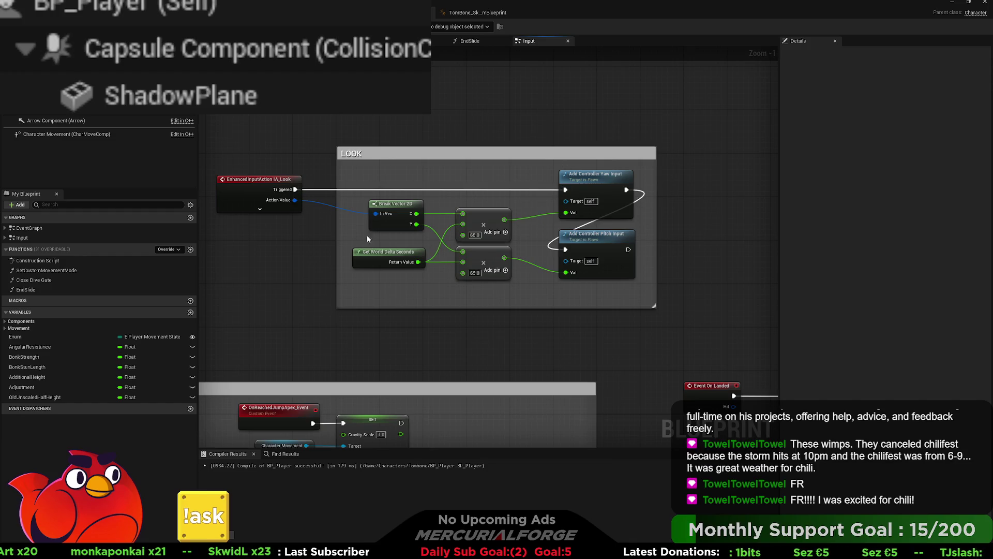
pyautogui.scroll(-3, 554, 321)
pyautogui.moveTo(554, 321); pyautogui.dragTo(470, 205)
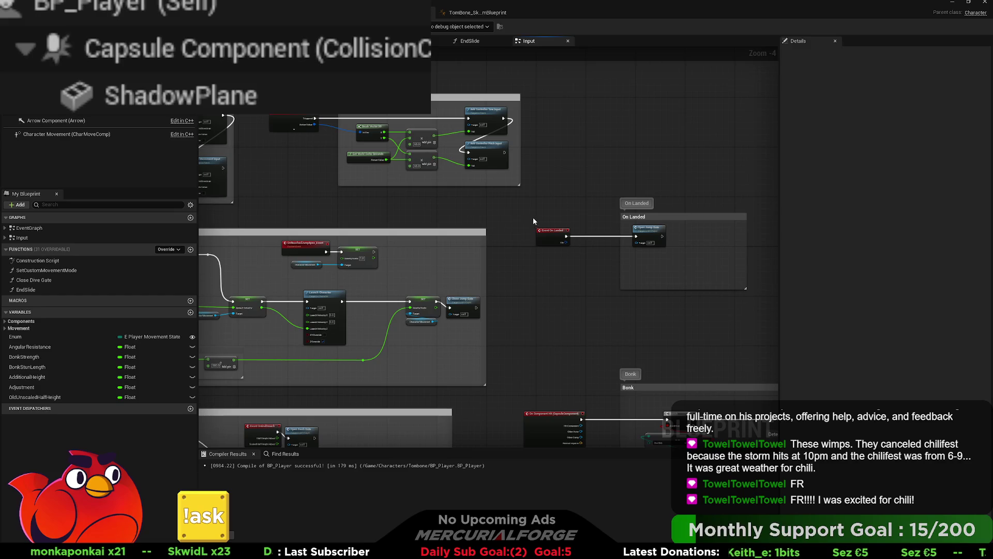
pyautogui.moveTo(587, 288); pyautogui.dragTo(566, 164)
pyautogui.moveTo(557, 163); pyautogui.dragTo(485, 155)
pyautogui.moveTo(457, 276); pyautogui.dragTo(469, 277)
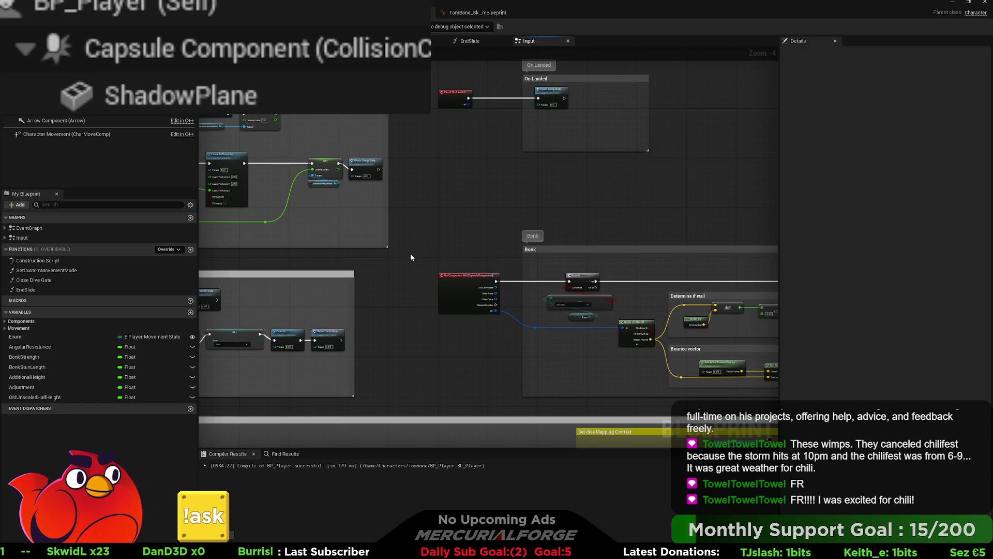
pyautogui.moveTo(417, 252); pyautogui.dragTo(673, 271)
pyautogui.moveTo(452, 274)
pyautogui.mouseDown()
pyautogui.moveTo(629, 259)
pyautogui.moveTo(520, 248)
pyautogui.mouseUp()
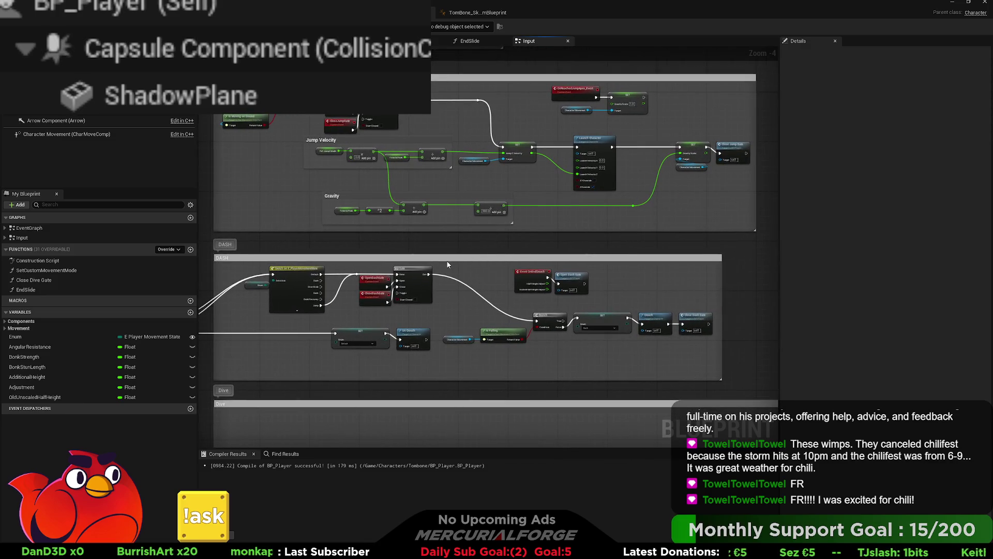
pyautogui.scroll(-2, 447, 264)
# Step: Review the DIVE section's force and friction nodes and the Launch Character logic
pyautogui.moveTo(445, 261)
pyautogui.mouseDown()
pyautogui.moveTo(471, 270)
pyautogui.moveTo(466, 221)
pyautogui.mouseUp()
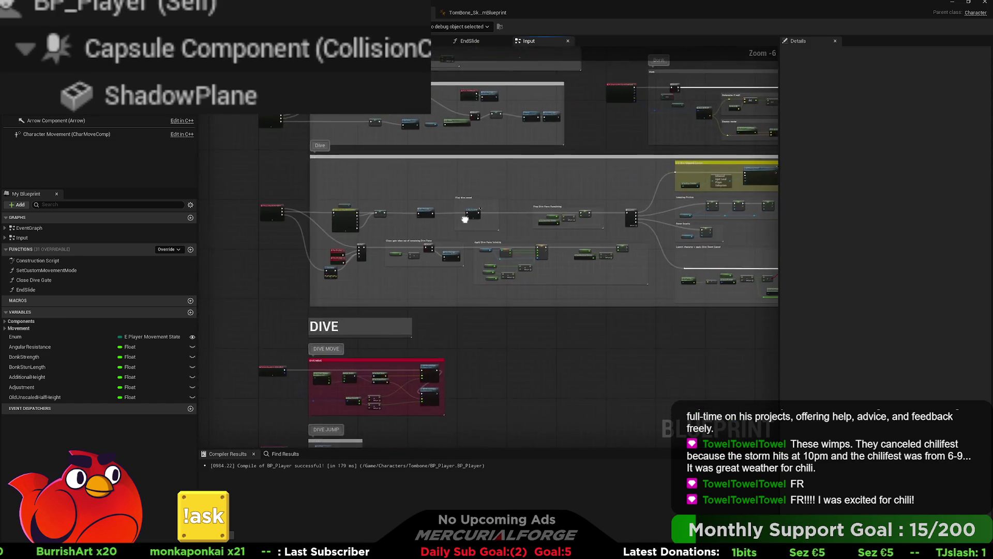
pyautogui.scroll(2, 465, 221)
pyautogui.scroll(2, 399, 266)
pyautogui.scroll(-2, 399, 266)
pyautogui.moveTo(400, 266); pyautogui.dragTo(456, 113)
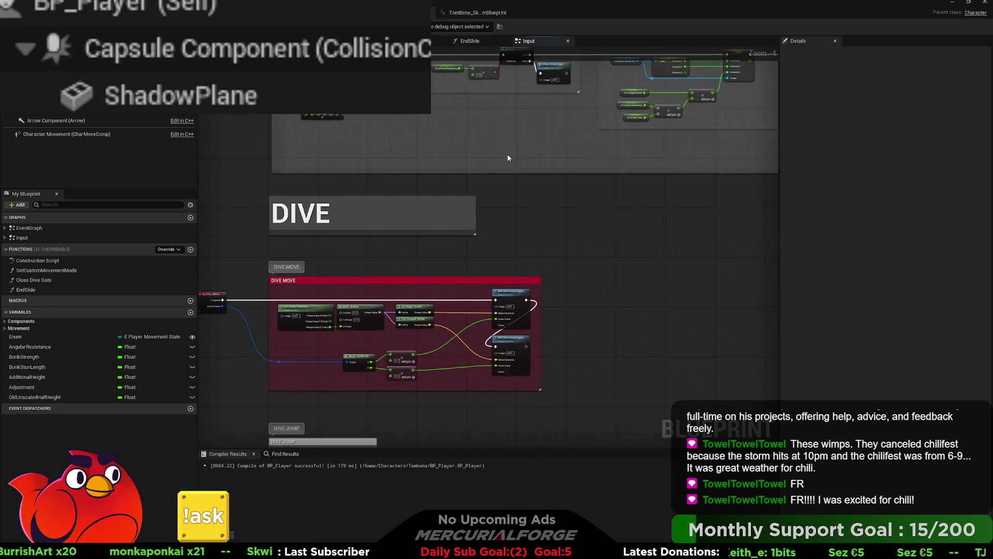
pyautogui.moveTo(561, 266)
pyautogui.mouseDown()
pyautogui.moveTo(395, 284)
pyautogui.moveTo(393, 217)
pyautogui.moveTo(628, 155)
pyautogui.moveTo(481, 238)
pyautogui.moveTo(499, 171)
pyautogui.moveTo(522, 253)
pyautogui.mouseUp()
pyautogui.moveTo(519, 201)
pyautogui.mouseDown()
pyautogui.moveTo(449, 241)
pyautogui.moveTo(349, 267)
pyautogui.mouseUp()
pyautogui.moveTo(321, 237)
pyautogui.mouseDown()
pyautogui.moveTo(494, 270)
pyautogui.moveTo(628, 215)
pyautogui.mouseUp()
pyautogui.moveTo(262, 253); pyautogui.dragTo(441, 255)
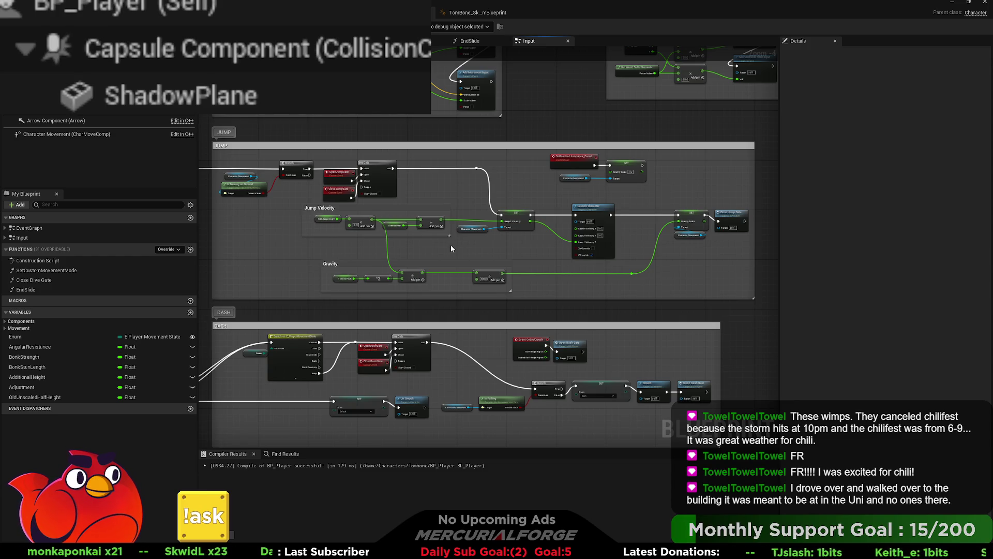
# Step: Pick the Is Moving on Ground check for reuse and open the EndSlide function graph
pyautogui.moveTo(448, 246); pyautogui.dragTo(605, 274)
pyautogui.moveTo(437, 246); pyautogui.dragTo(445, 292)
pyautogui.click(405, 240)
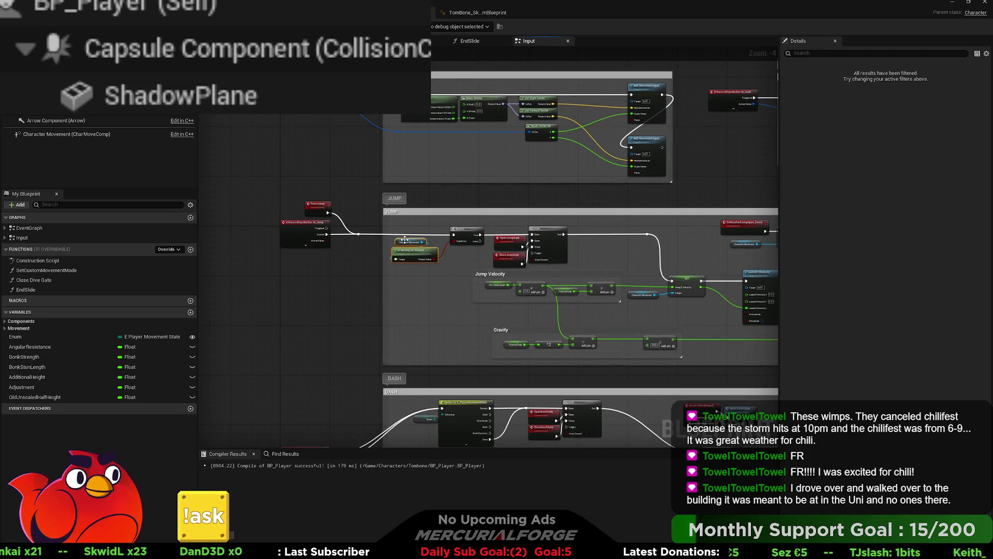
pyautogui.moveTo(425, 234); pyautogui.dragTo(343, 289)
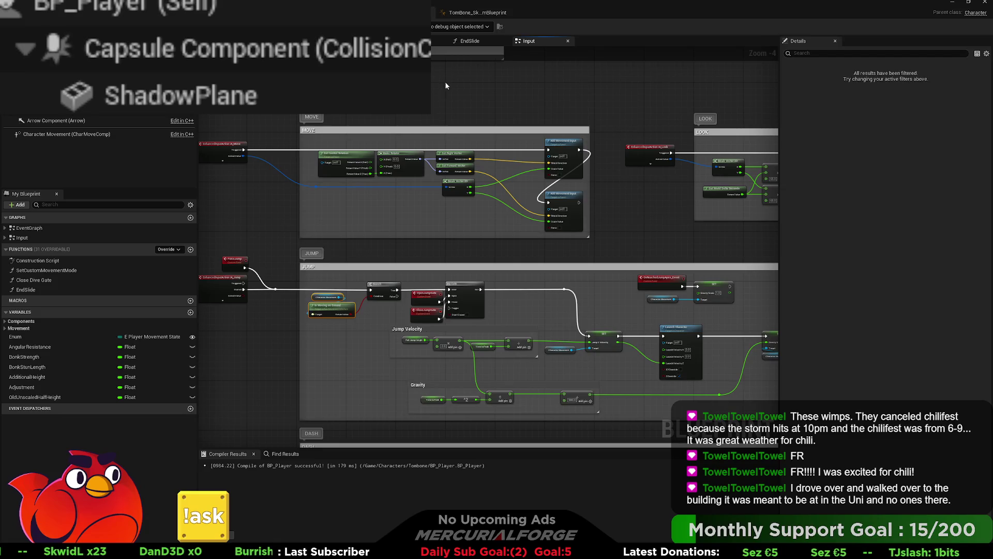
pyautogui.click(466, 42)
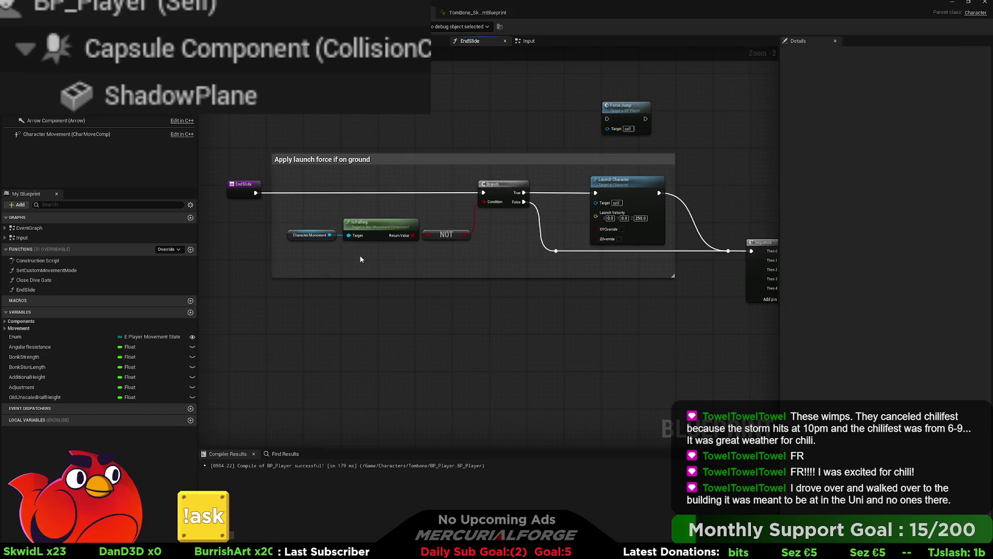
# Step: Replace EndSlide's NOT Is Falling with pasted Is Moving on Ground on the Branch Condition, then playtest
pyautogui.hotkey('ctrl', 'v')
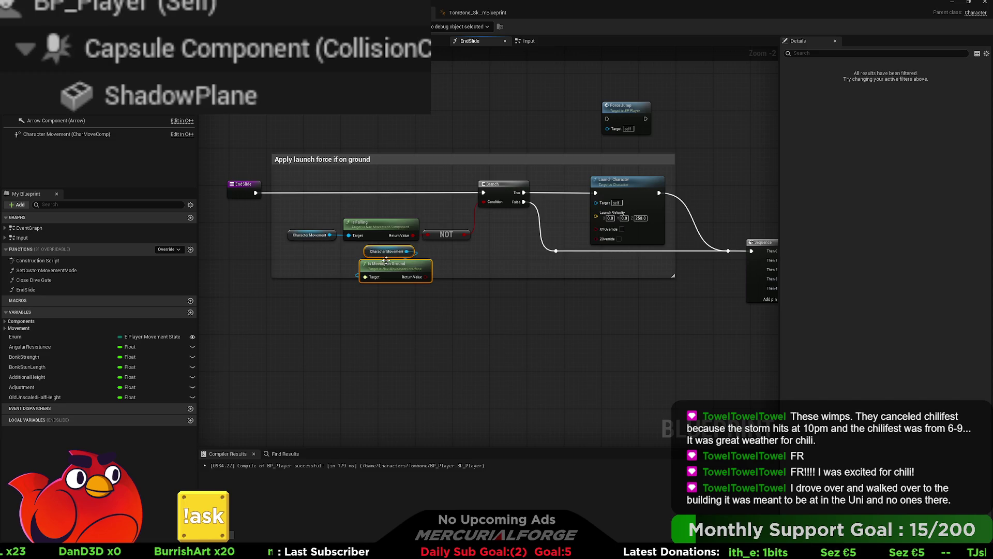
pyautogui.moveTo(468, 241); pyautogui.dragTo(287, 216)
pyautogui.press('Delete')
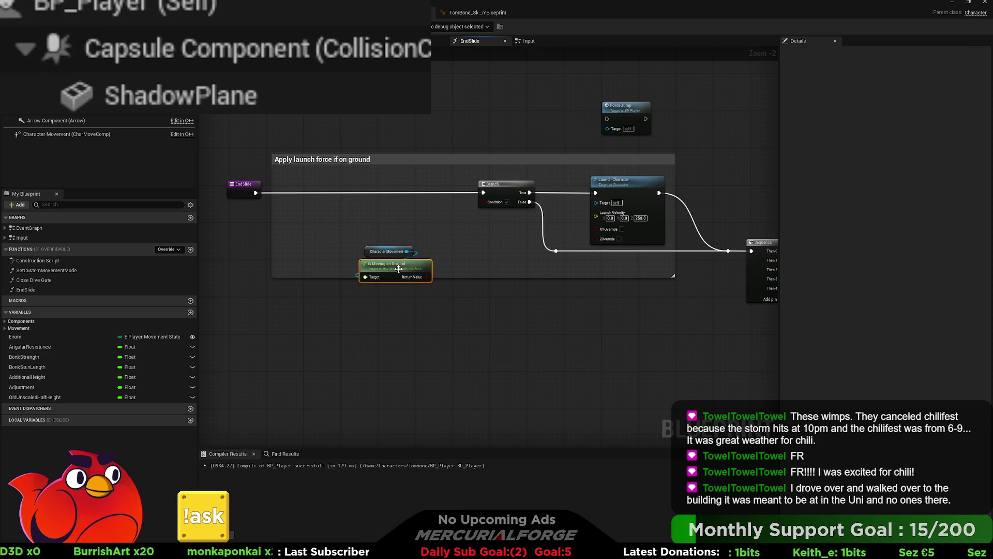
pyautogui.moveTo(400, 273)
pyautogui.mouseDown()
pyautogui.moveTo(420, 233)
pyautogui.moveTo(399, 236)
pyautogui.moveTo(483, 202)
pyautogui.mouseUp()
pyautogui.moveTo(396, 213)
pyautogui.mouseDown()
pyautogui.moveTo(363, 213)
pyautogui.moveTo(408, 209)
pyautogui.moveTo(348, 209)
pyautogui.mouseUp()
pyautogui.click(408, 209)
pyautogui.moveTo(416, 251); pyautogui.dragTo(338, 212)
pyautogui.press('q')
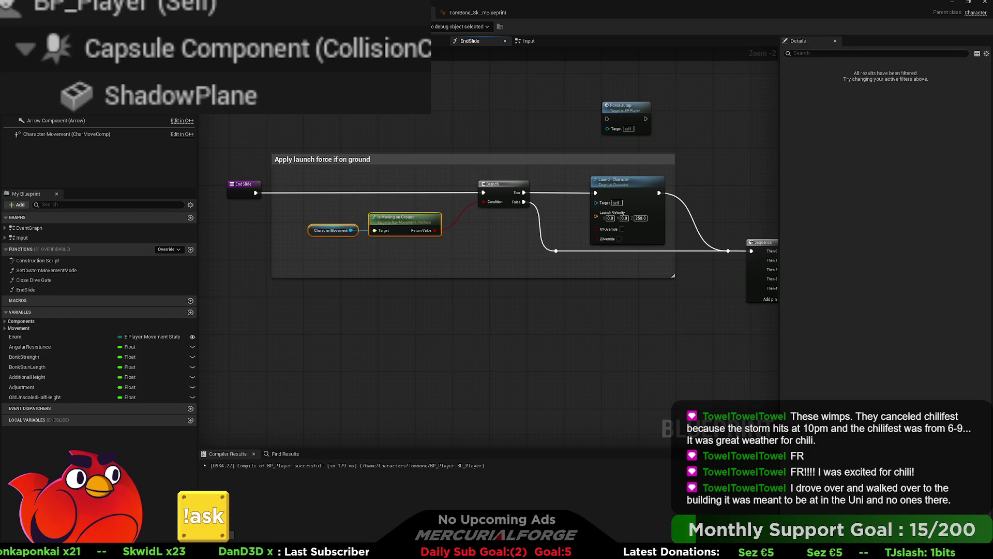
pyautogui.hotkey('alt', 'p')
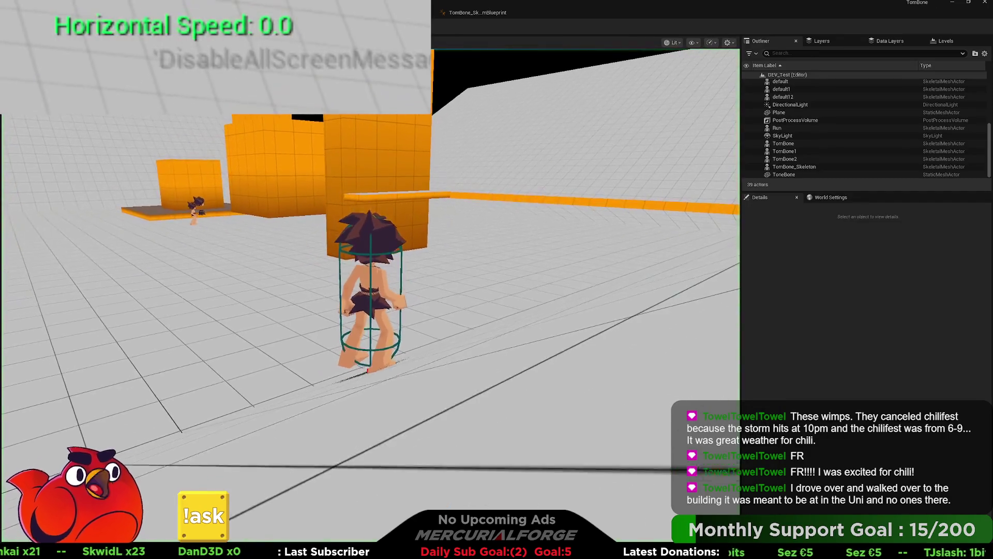
# Step: Run and slide the character in the play test, then stop the session
pyautogui.press('d')
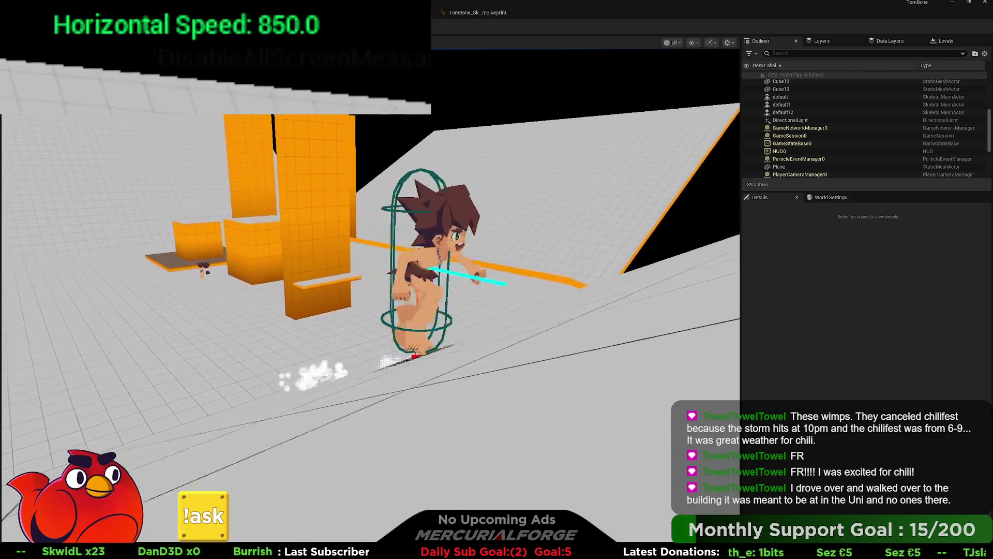
pyautogui.press('w')
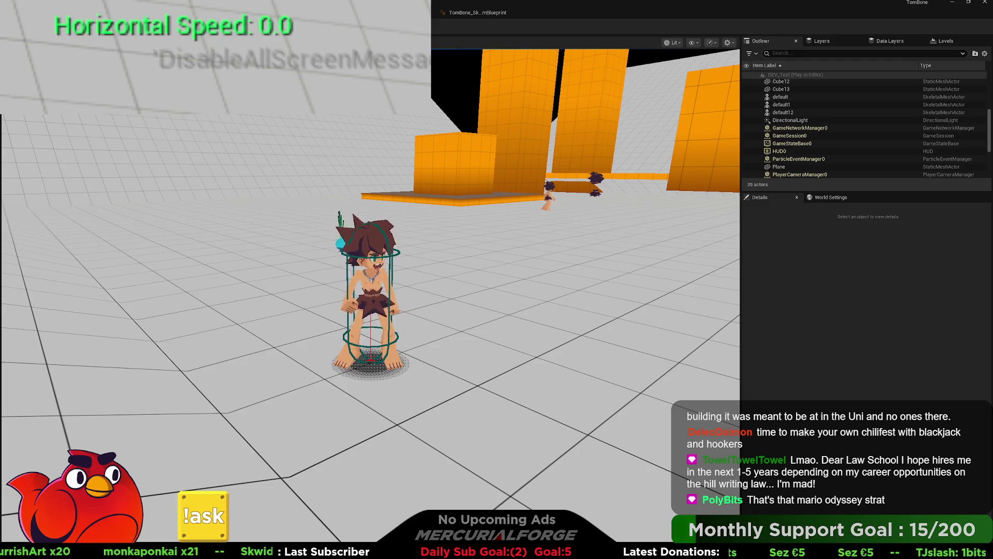
pyautogui.press('Escape')
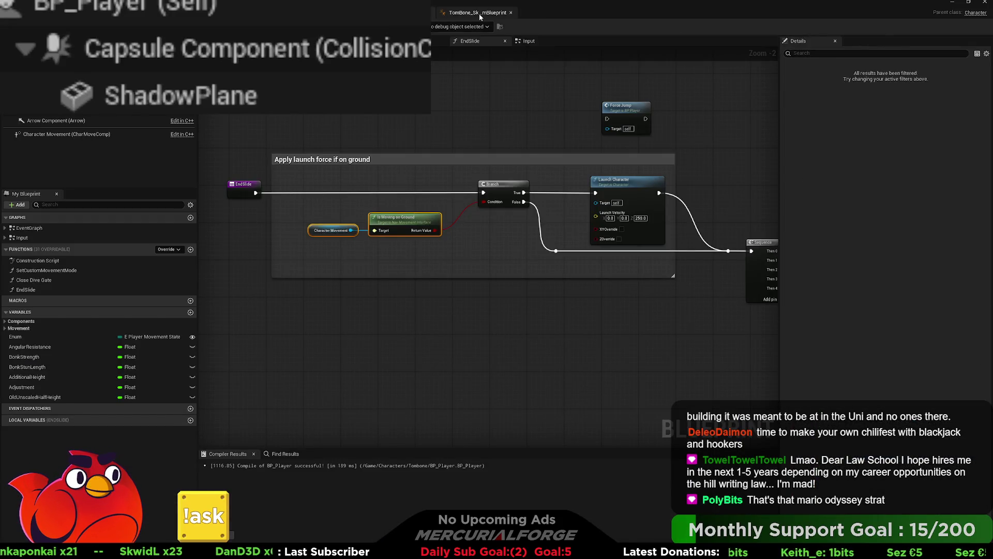
# Step: Change the EndSlide Launch Character node's Launch Velocity Z from 250 to 999
pyautogui.click(479, 13)
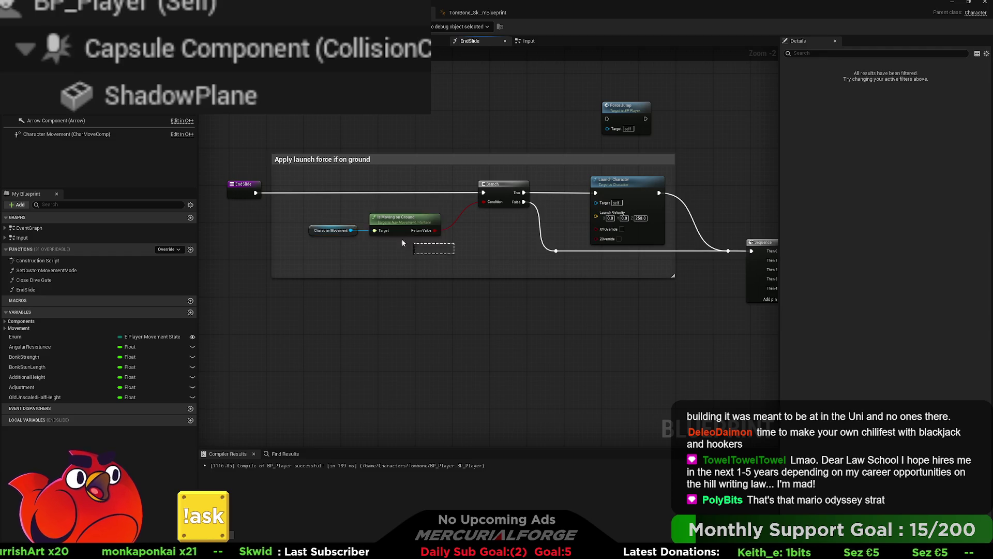
pyautogui.click(452, 137)
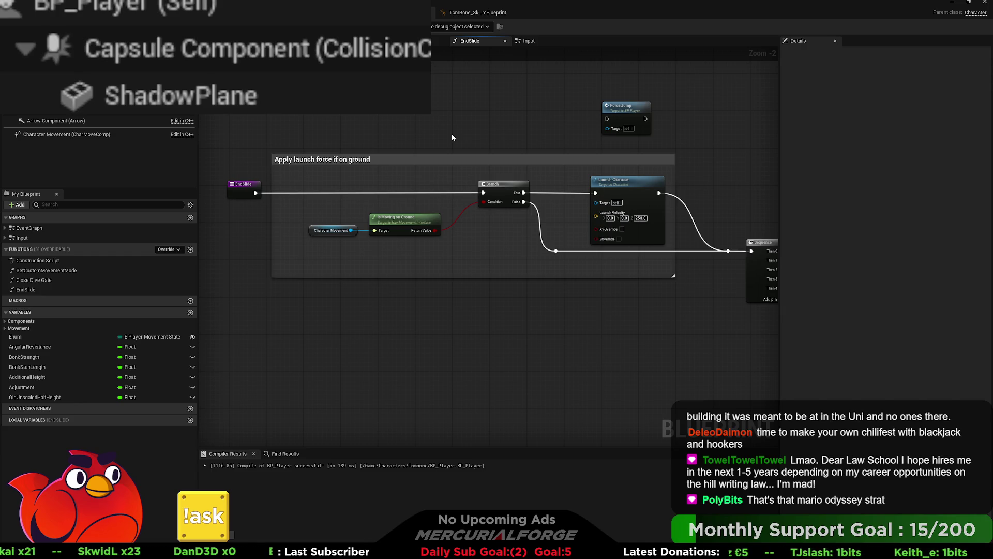
pyautogui.click(640, 219)
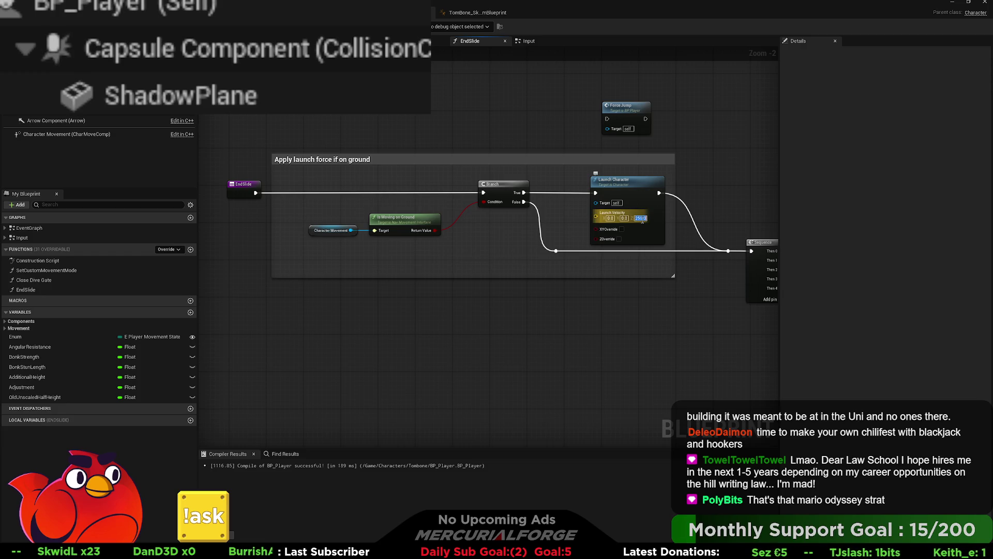
pyautogui.write('999')
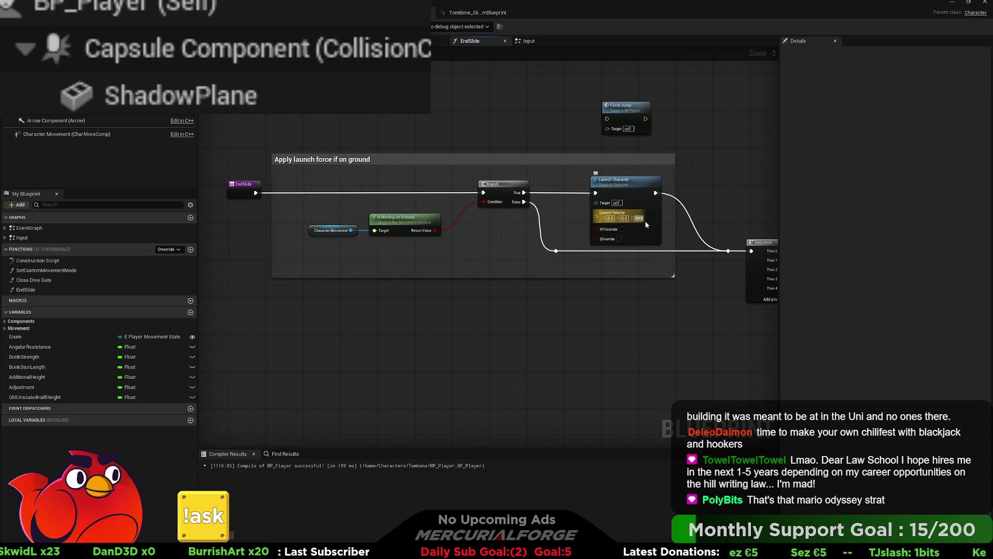
pyautogui.press('Return')
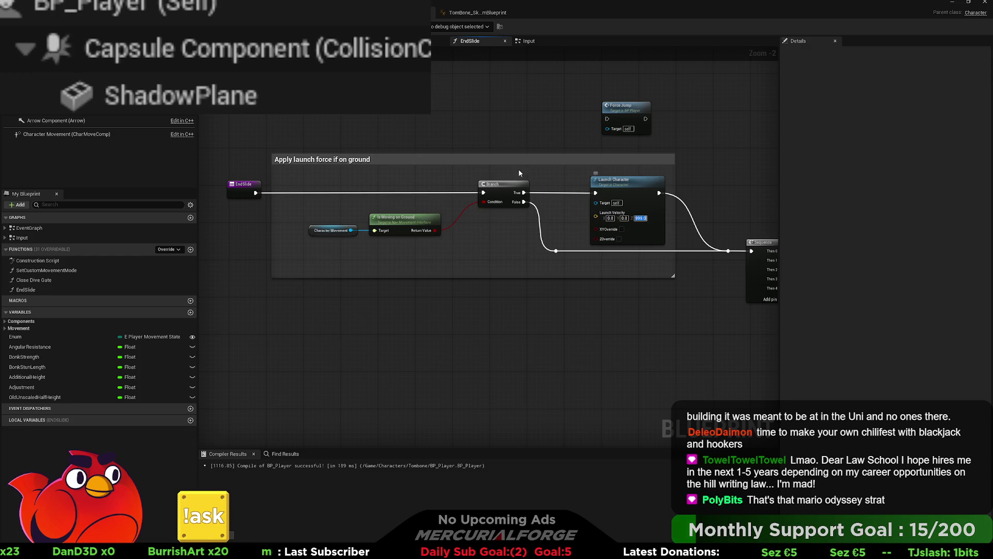
pyautogui.hotkey('alt', 'Tab')
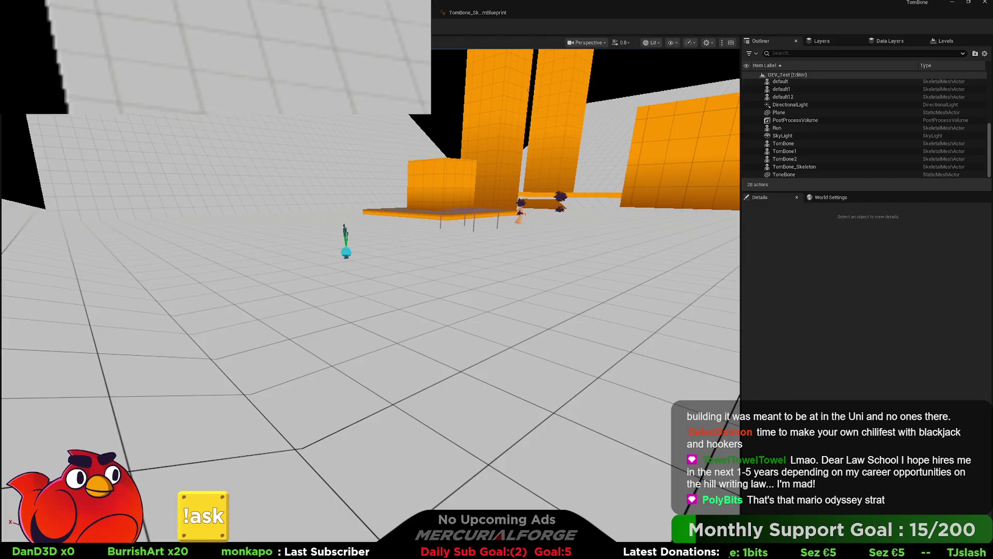
pyautogui.hotkey('alt', 'p')
pyautogui.press('w')
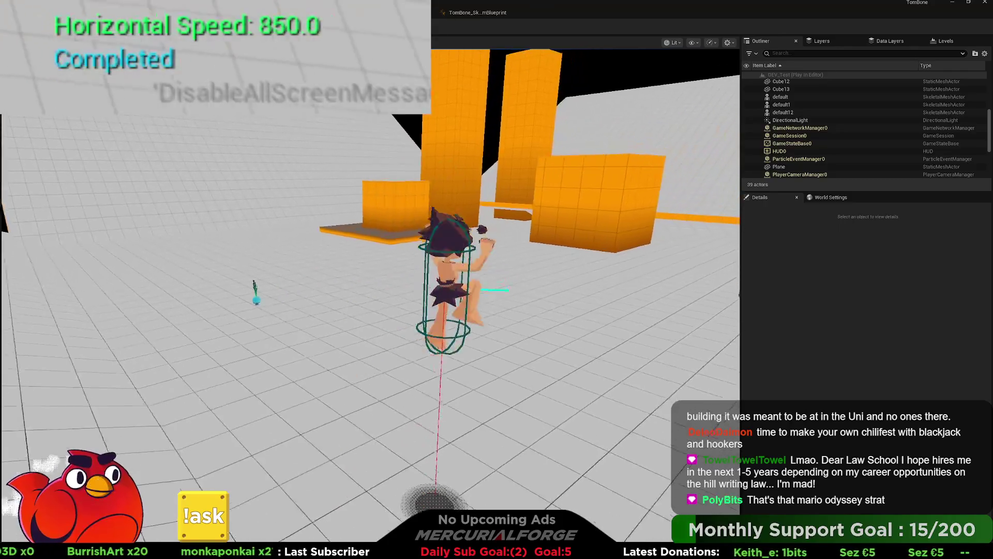
pyautogui.press('space')
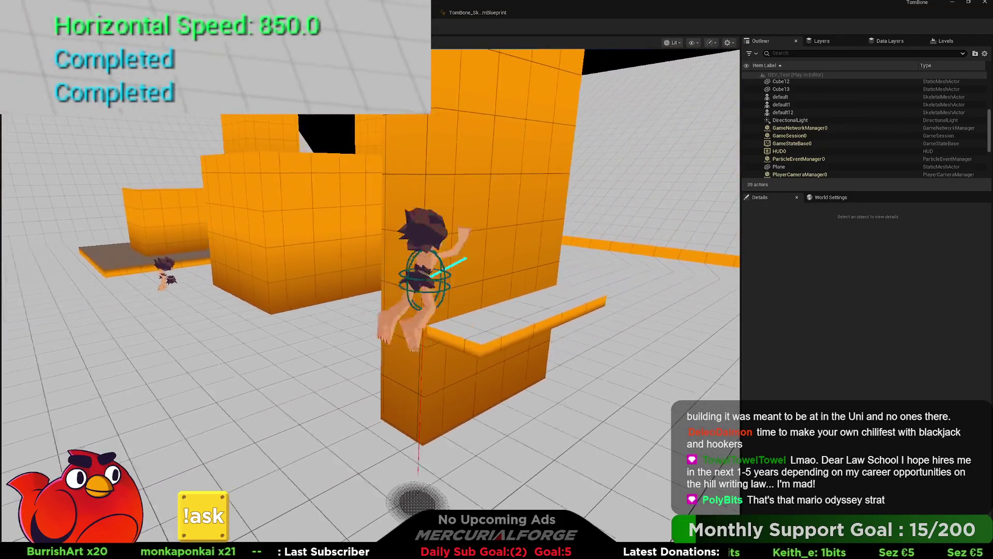
pyautogui.press('space')
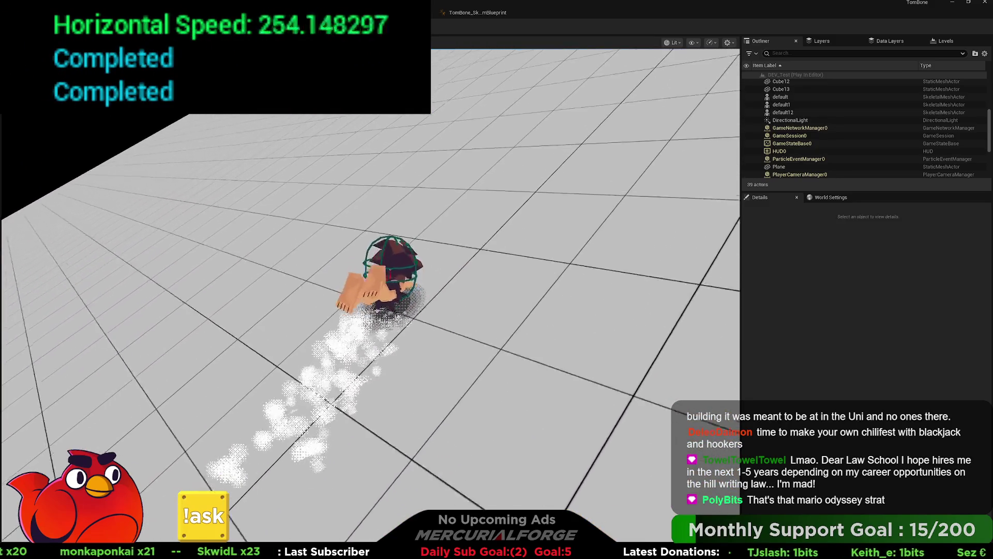
pyautogui.press('Escape')
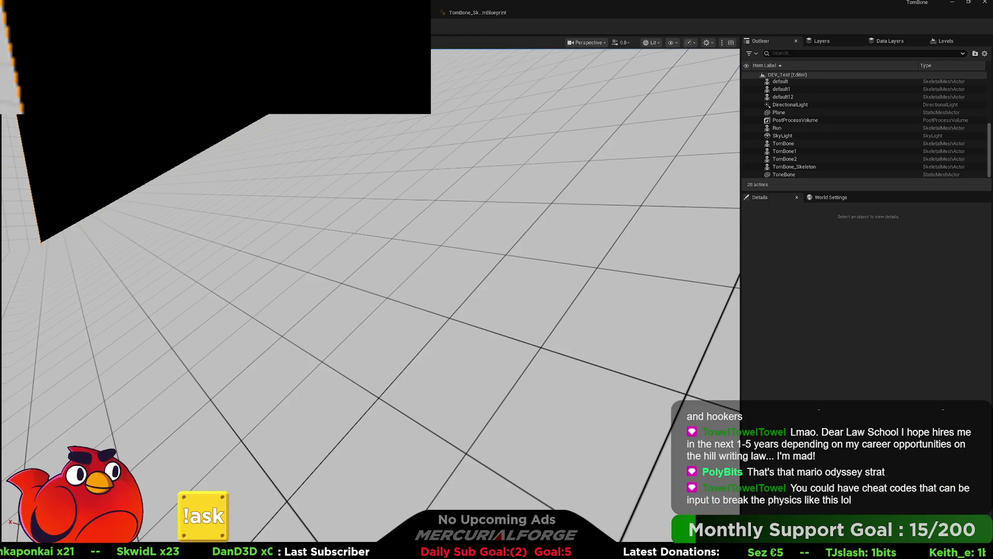
pyautogui.hotkey('alt', 'Tab')
pyautogui.hotkey('alt', 'Tab')
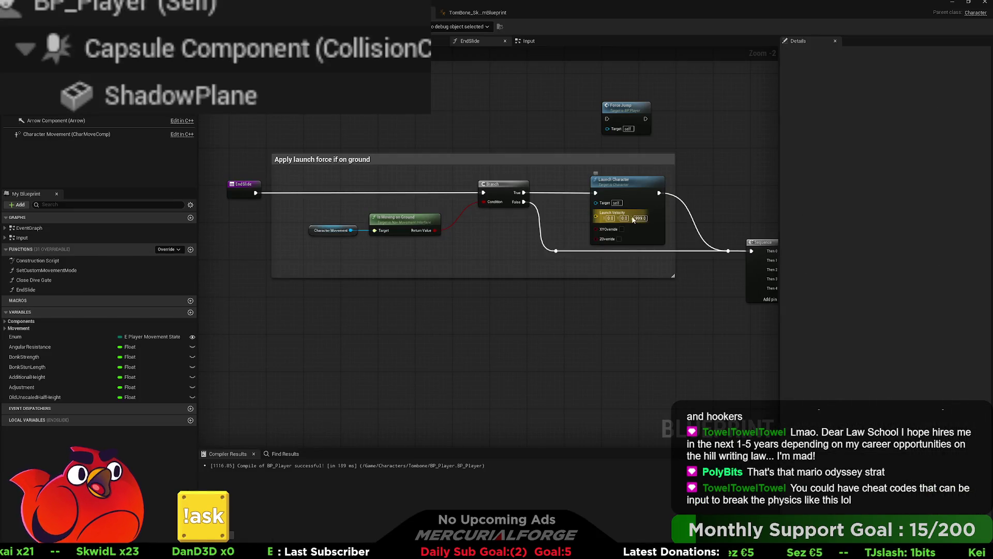
# Step: Set Launch Velocity Z back to 250.0, checking it with undo and redo
pyautogui.write('250.0')
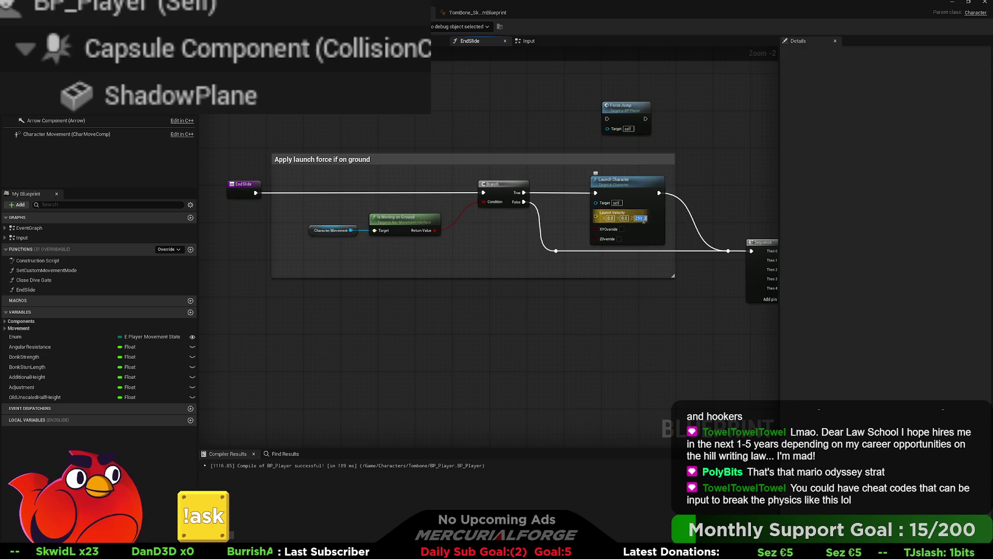
pyautogui.click(689, 268)
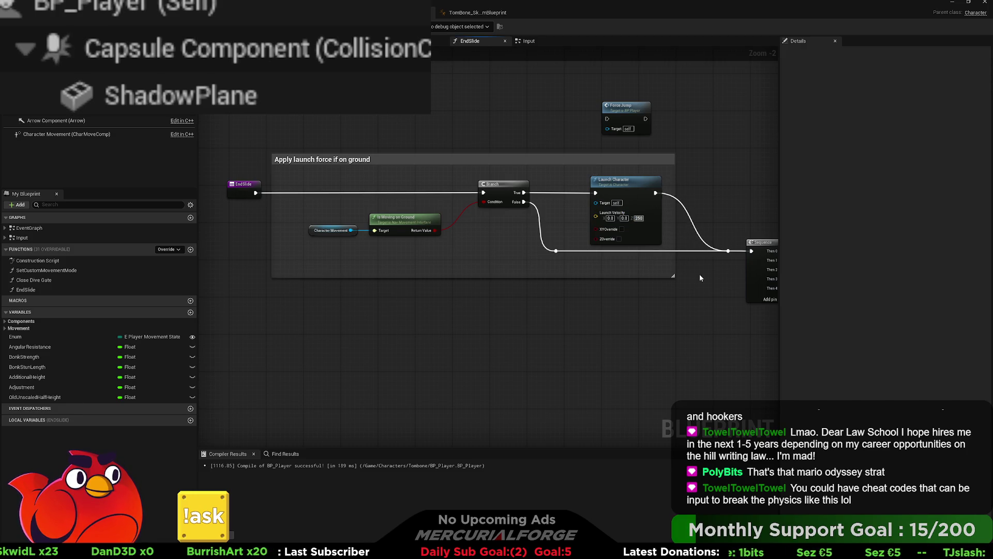
pyautogui.scroll(2, 701, 269)
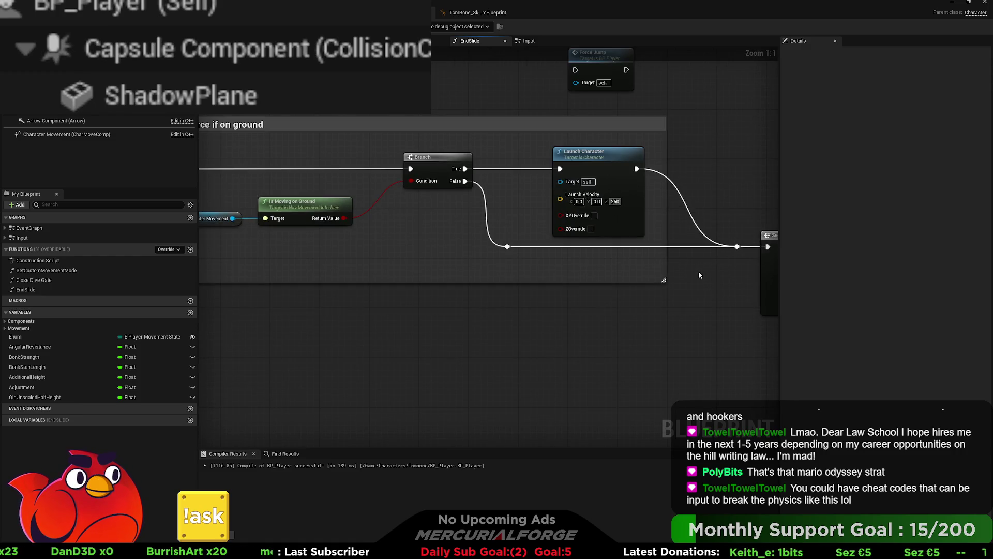
pyautogui.moveTo(697, 275); pyautogui.dragTo(701, 323)
pyautogui.hotkey('ctrl', 'z')
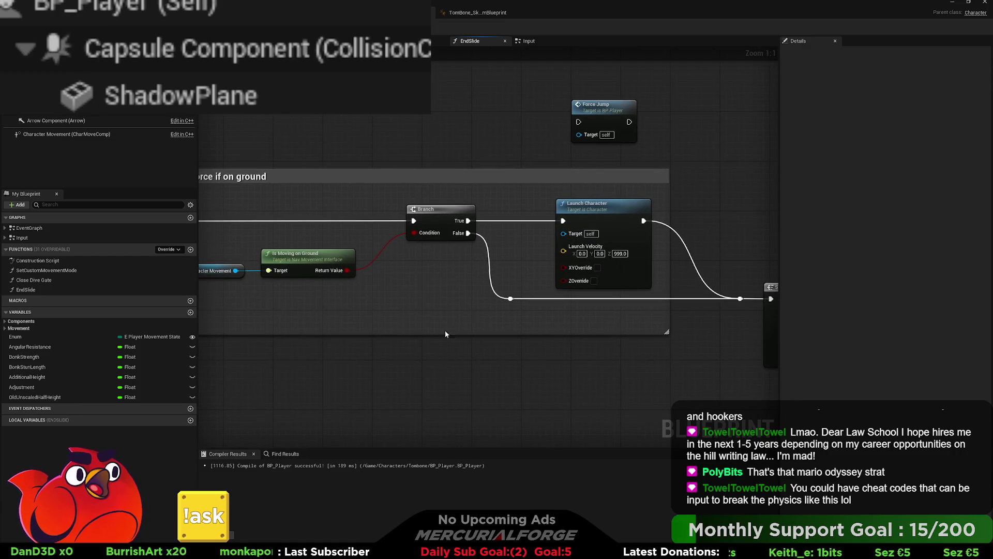
pyautogui.hotkey('ctrl', 'y')
# Step: Select the Character Movement and Is Moving on Ground nodes, then go to the Input graph
pyautogui.moveTo(486, 344); pyautogui.dragTo(614, 332)
pyautogui.moveTo(483, 286); pyautogui.dragTo(364, 247)
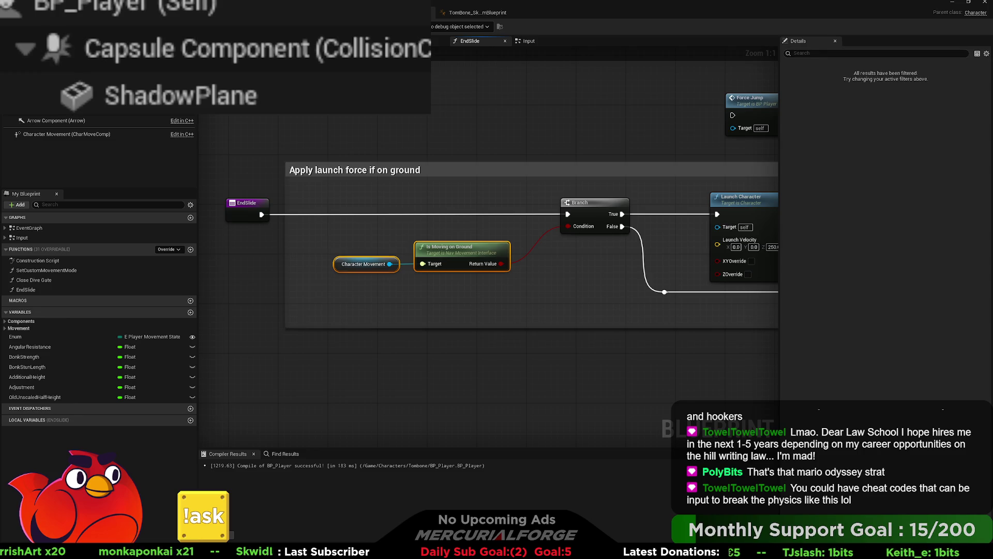
pyautogui.click(453, 66)
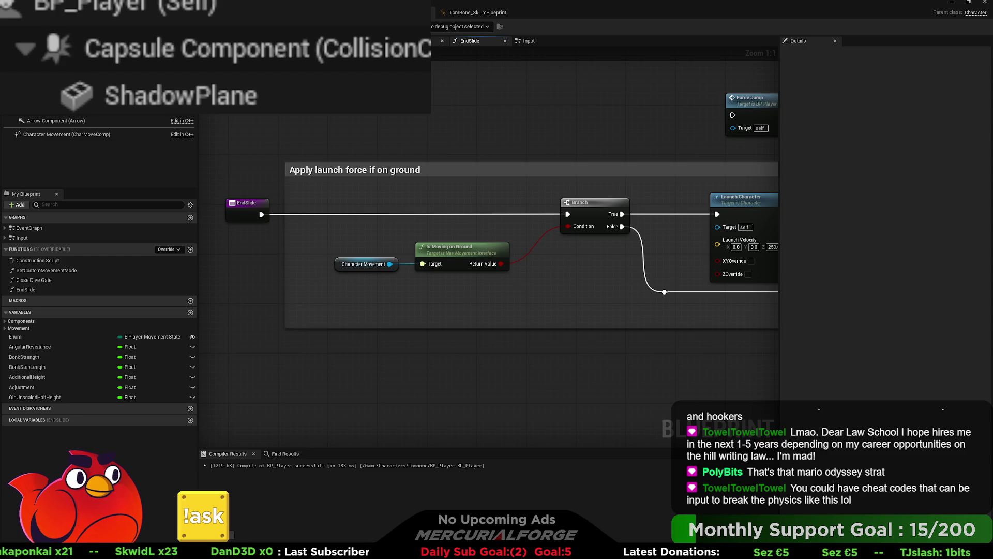
pyautogui.click(527, 41)
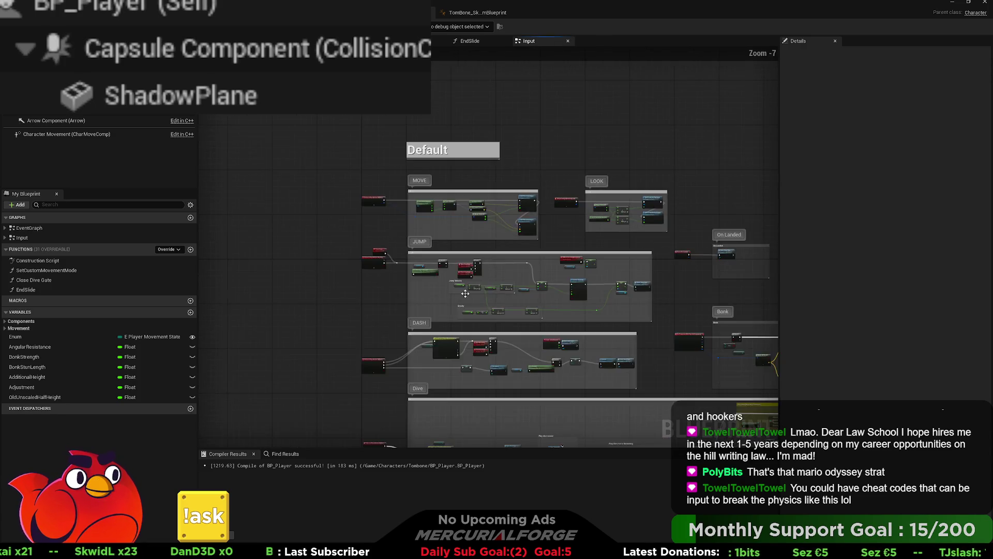
# Step: Widen the DIVE JUMP comment and insert a Branch that runs End Slide from its True output
pyautogui.scroll(7, 446, 289)
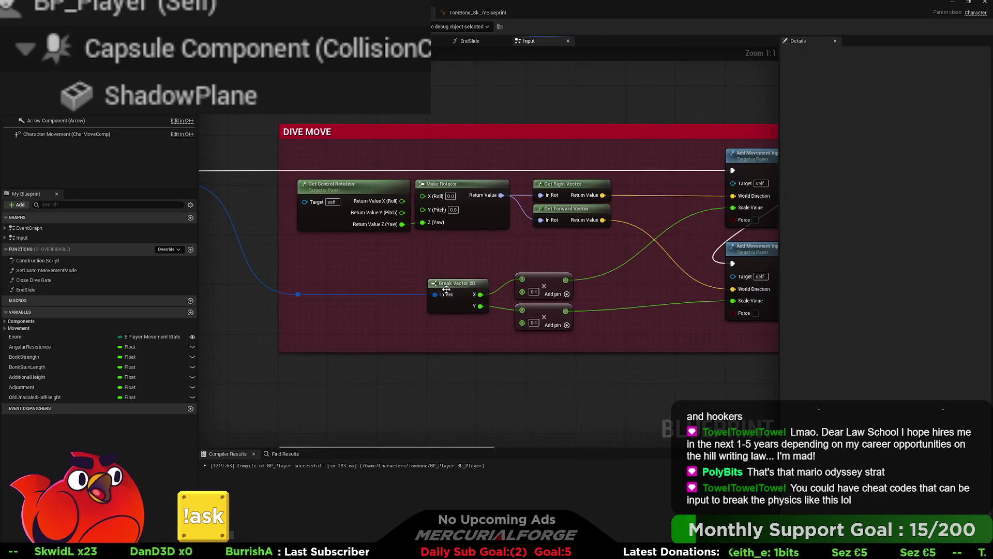
pyautogui.scroll(-2, 445, 290)
pyautogui.moveTo(448, 285); pyautogui.dragTo(455, 221)
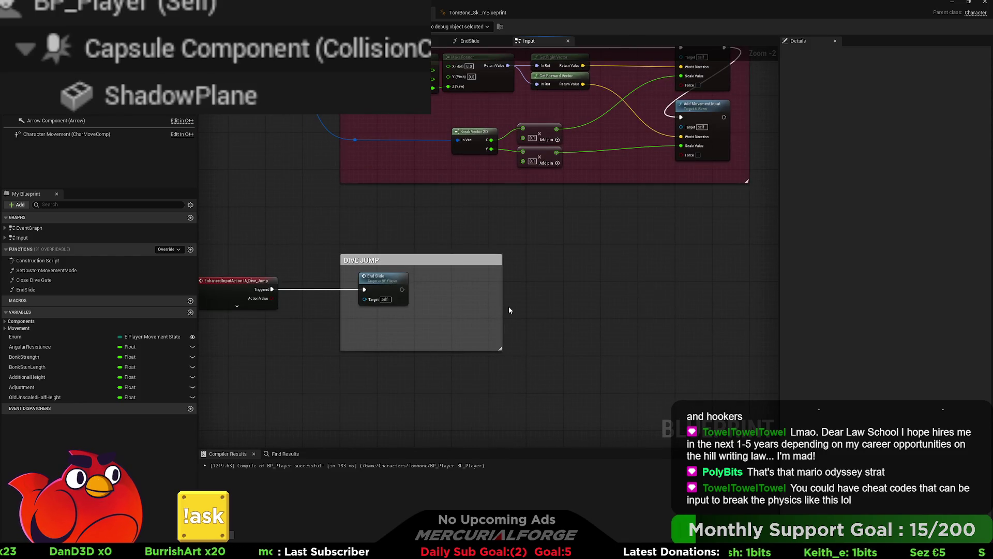
pyautogui.moveTo(502, 296); pyautogui.dragTo(641, 297)
pyautogui.moveTo(382, 286); pyautogui.dragTo(597, 287)
pyautogui.click(433, 309)
pyautogui.moveTo(437, 306); pyautogui.dragTo(476, 282)
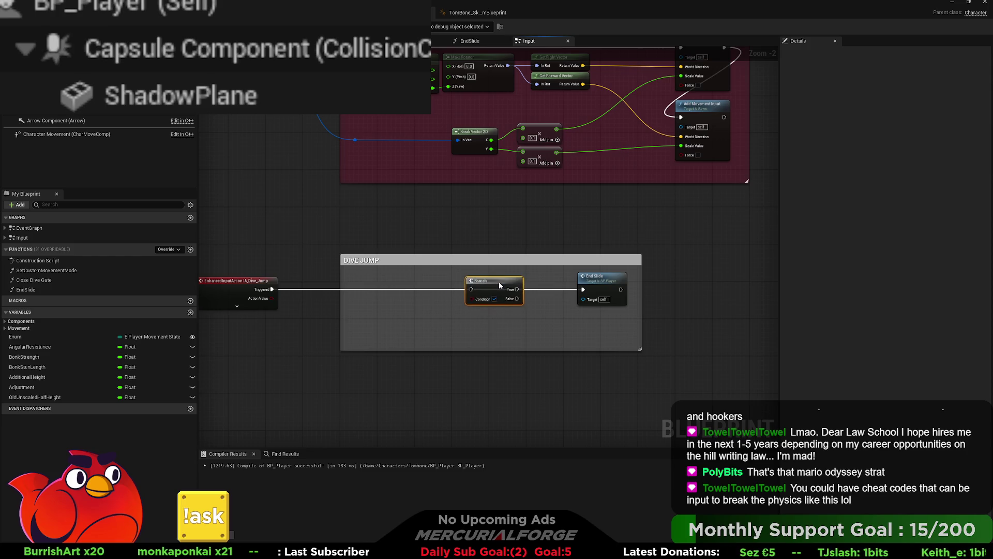
pyautogui.moveTo(271, 289); pyautogui.dragTo(583, 289)
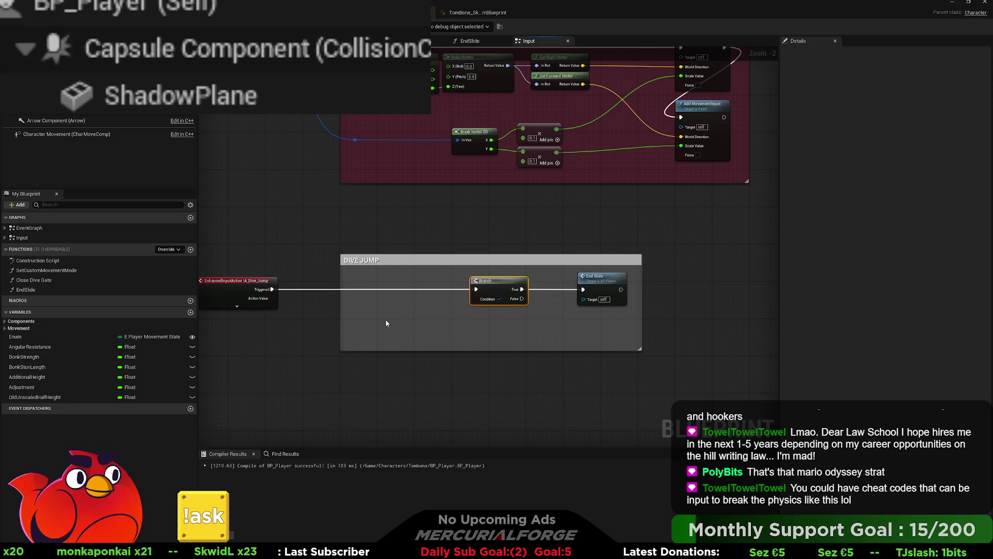
# Step: Paste the Is Moving on Ground check into the Branch condition and compile with F7
pyautogui.hotkey('ctrl', 'v')
pyautogui.moveTo(476, 326)
pyautogui.mouseDown()
pyautogui.moveTo(475, 299)
pyautogui.moveTo(529, 281)
pyautogui.mouseUp()
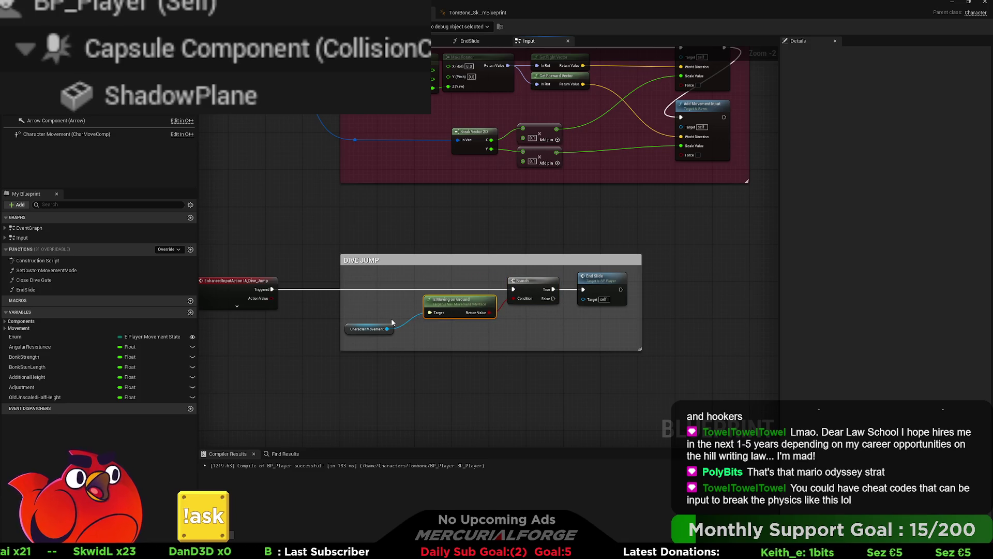
pyautogui.moveTo(380, 324); pyautogui.dragTo(401, 310)
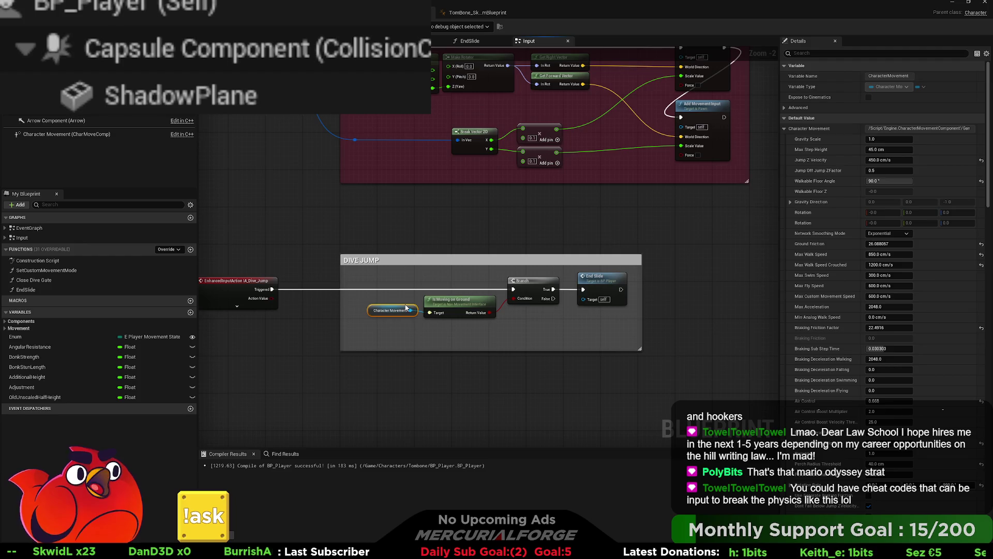
pyautogui.press('F7')
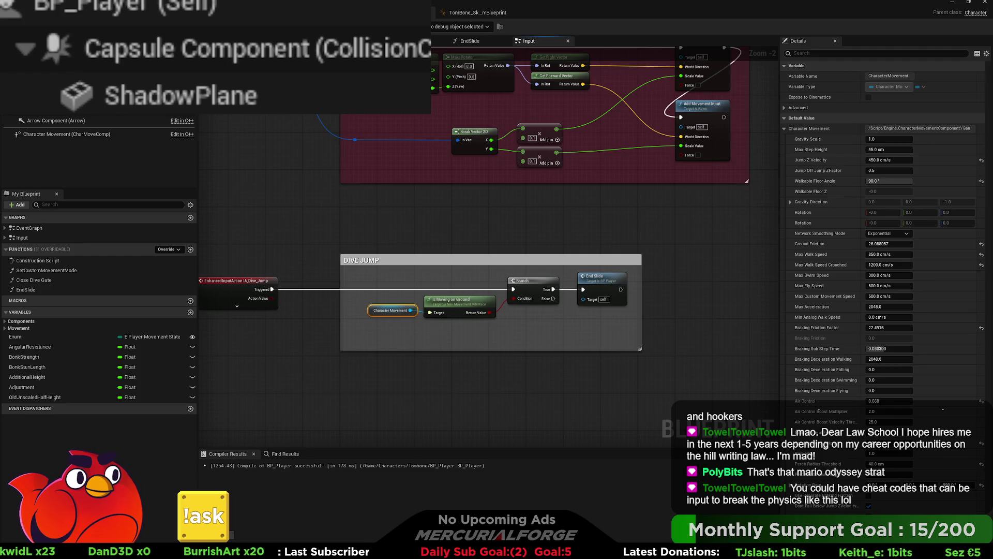
pyautogui.hotkey('alt', 'Tab')
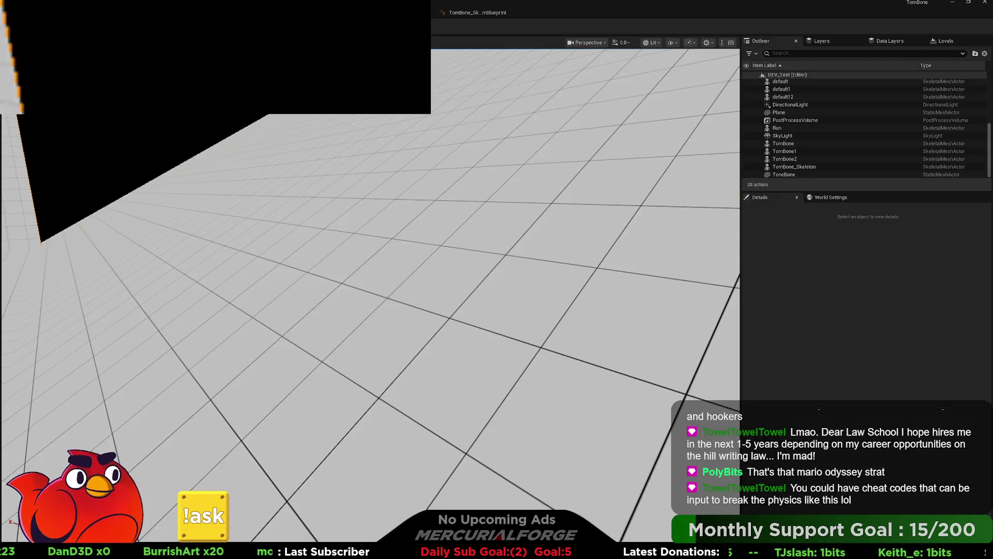
pyautogui.hotkey('alt', 'p')
pyautogui.press('w')
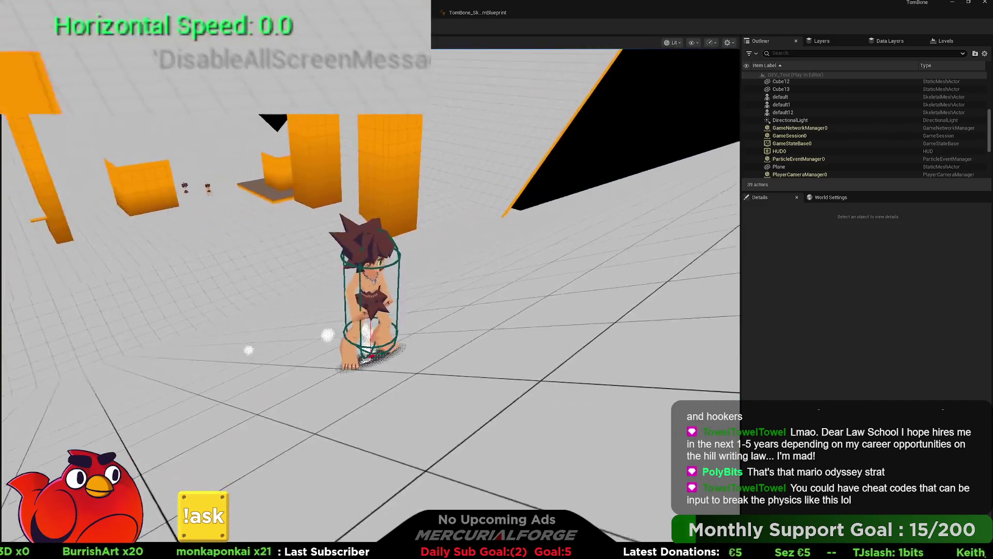
pyautogui.press('w')
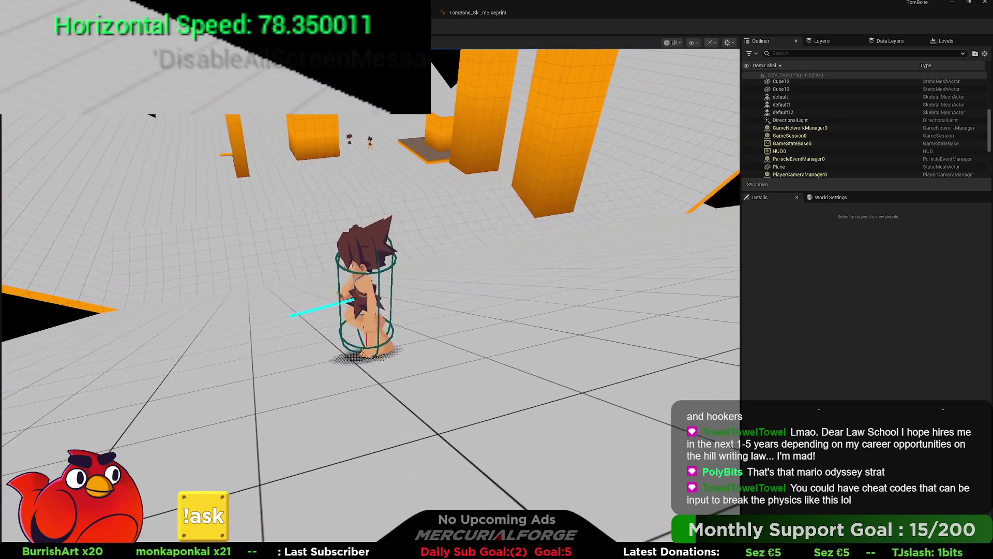
pyautogui.press('w')
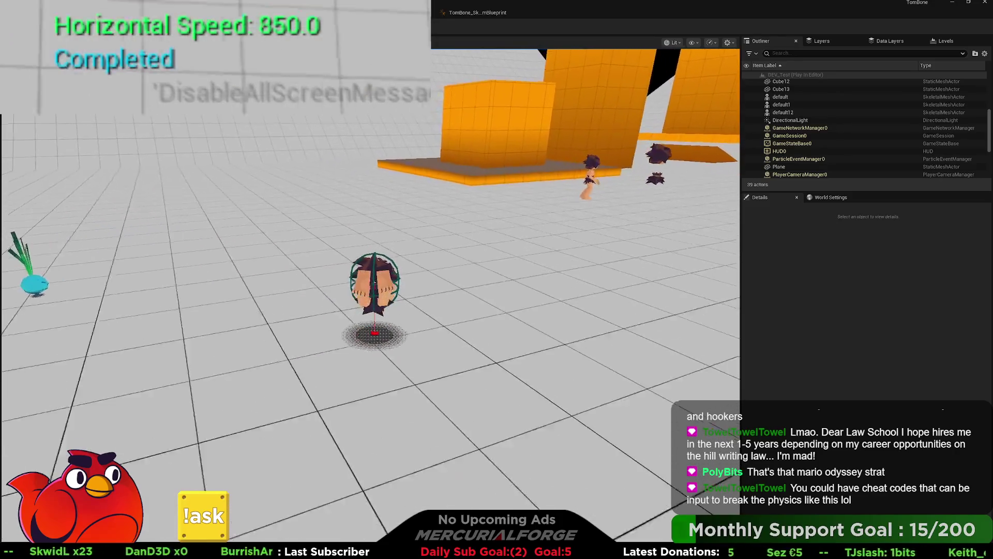
pyautogui.press('space')
pyautogui.press('space')
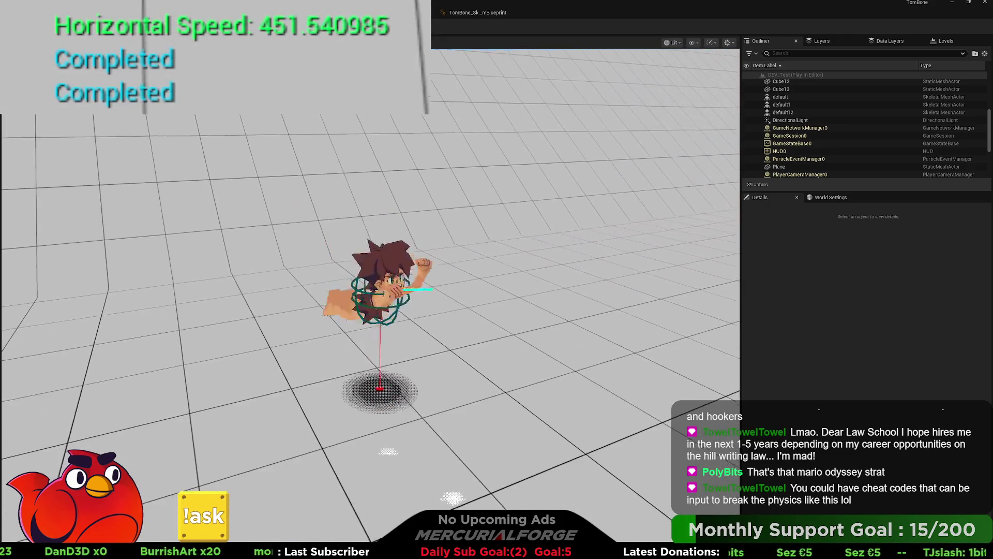
pyautogui.press('space')
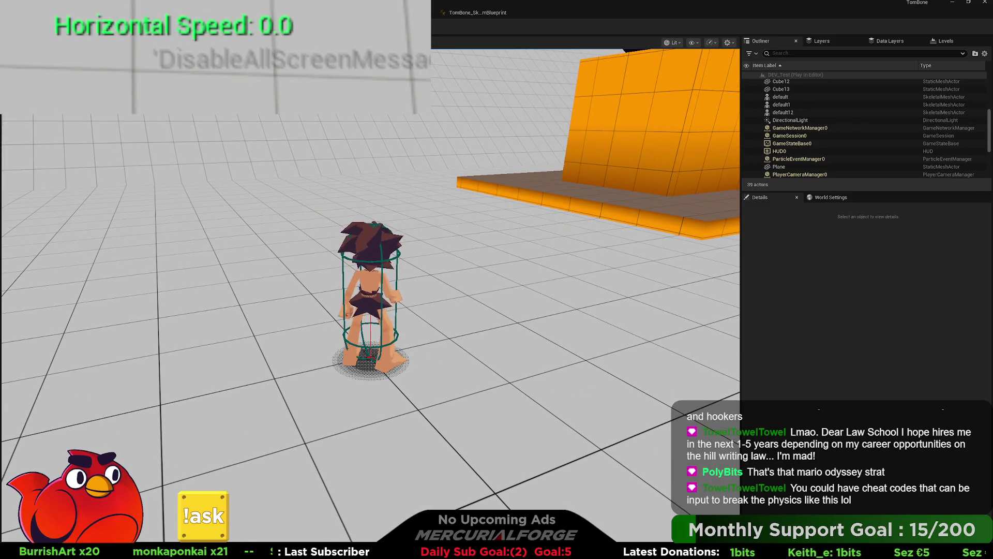
pyautogui.press('Escape')
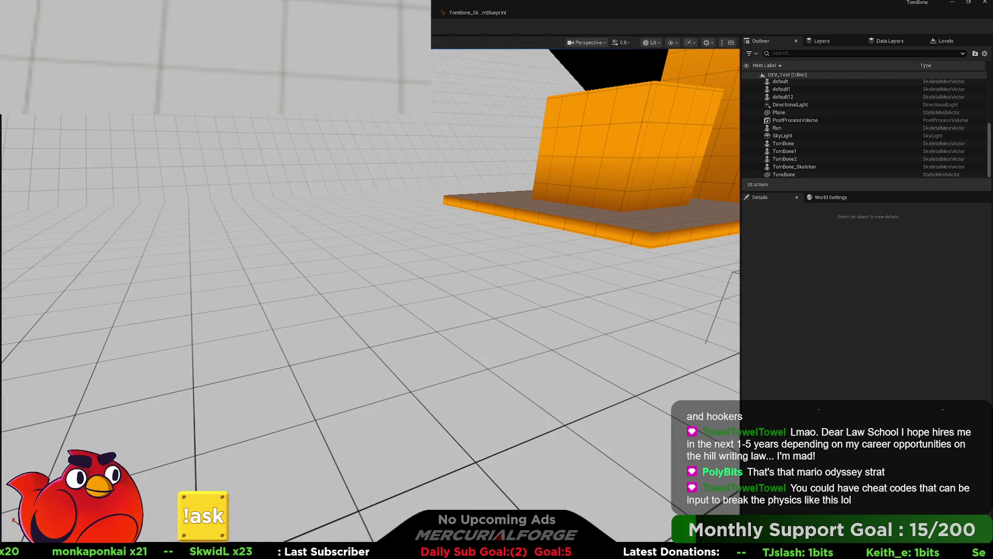
pyautogui.hotkey('alt', 'Tab')
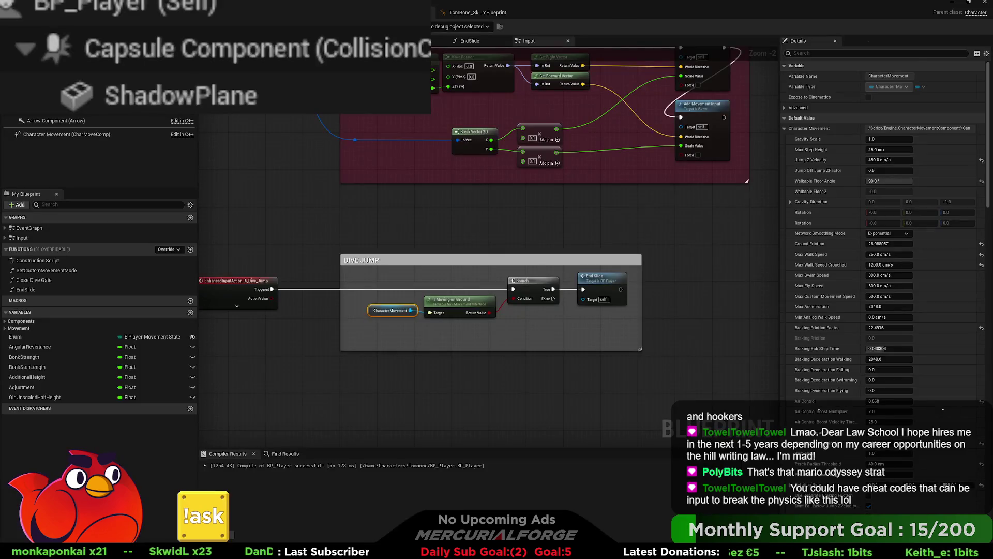
# Step: Pan past the Lowering Friction and Reset Gravity logic to the launch character section
pyautogui.scroll(-2, 489, 196)
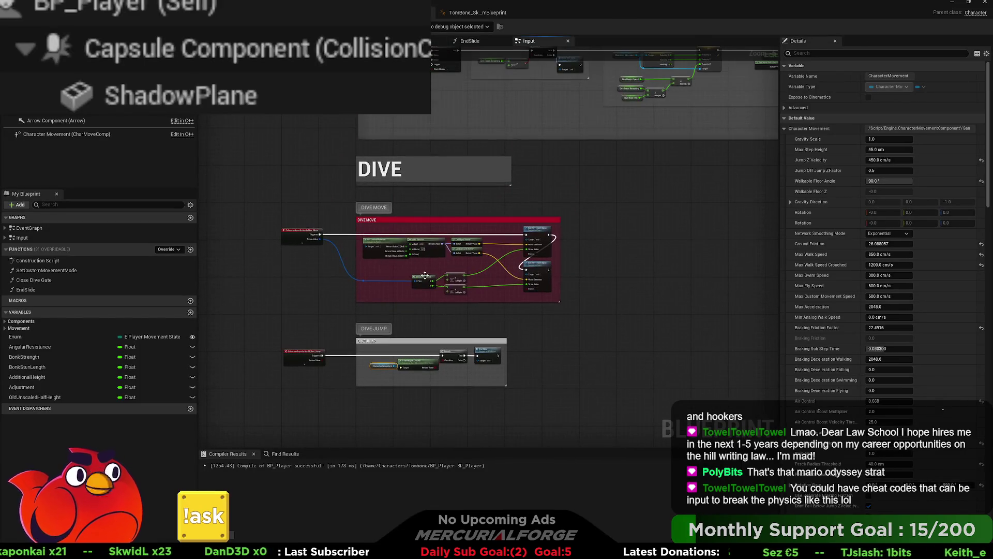
pyautogui.scroll(3, 489, 233)
pyautogui.scroll(-3, 489, 233)
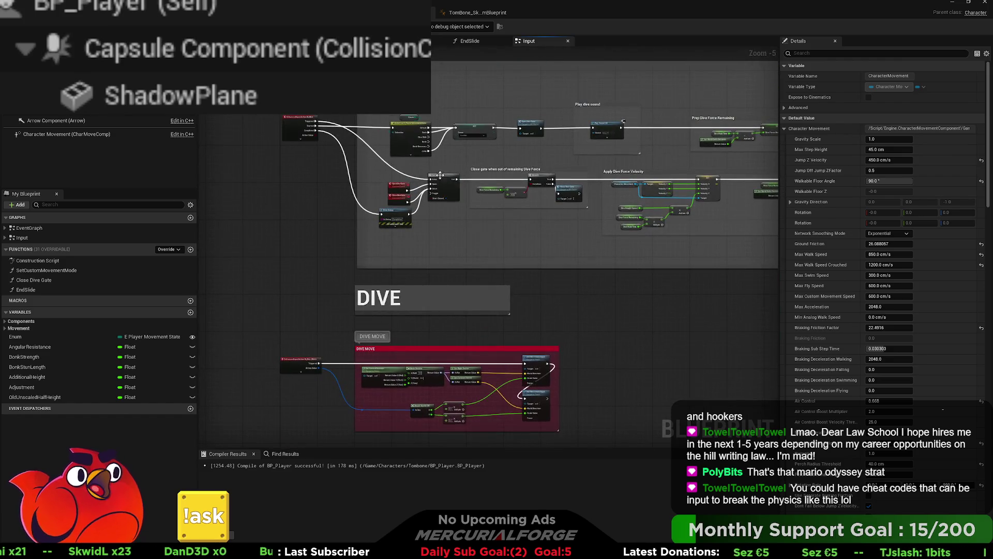
pyautogui.scroll(3, 537, 216)
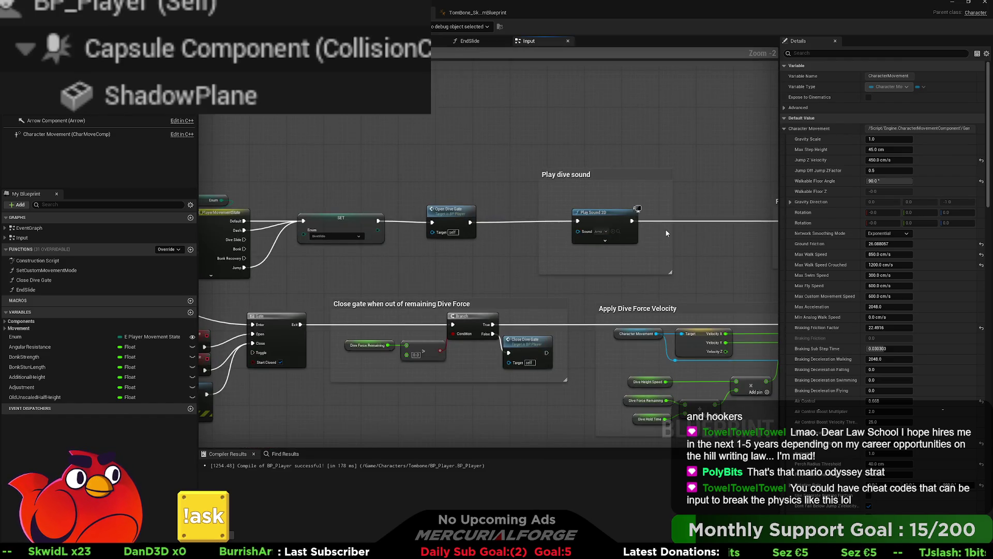
pyautogui.moveTo(536, 216); pyautogui.dragTo(416, 217)
pyautogui.moveTo(569, 179); pyautogui.dragTo(209, 186)
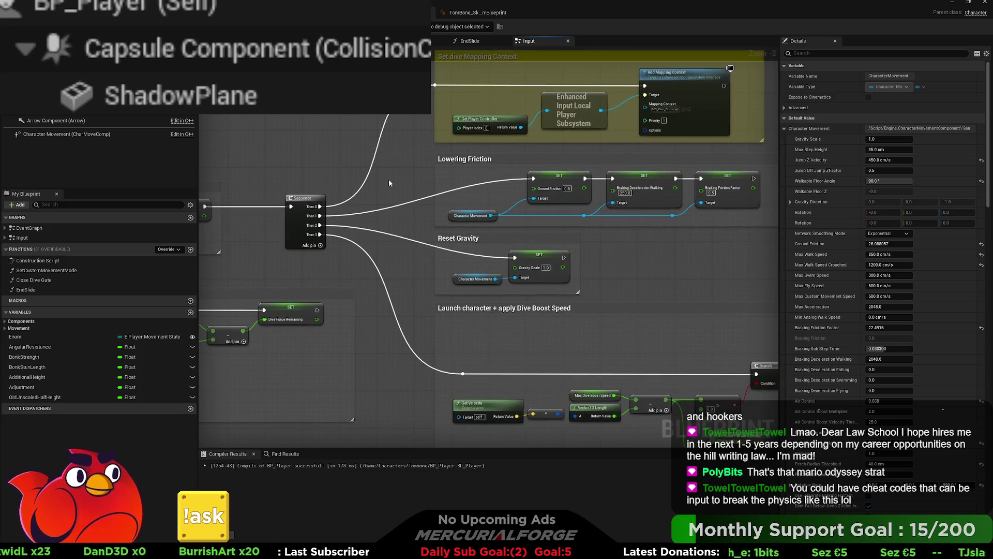
pyautogui.moveTo(359, 240)
pyautogui.mouseDown()
pyautogui.moveTo(430, 180)
pyautogui.moveTo(295, 61)
pyautogui.mouseUp()
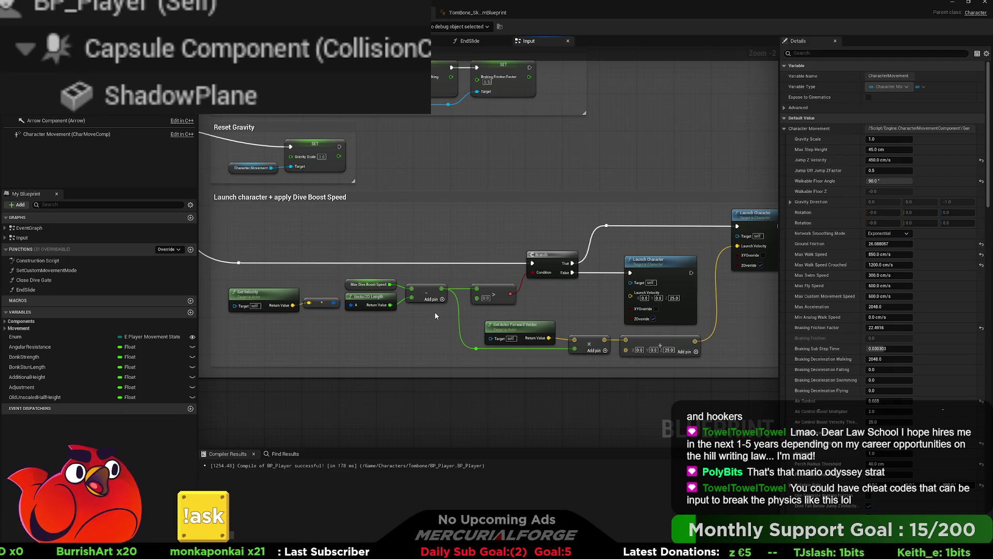
# Step: Add a comment reading 'If velocity is beihnd you, apply full fforce' over the launch Branch
pyautogui.click(362, 226)
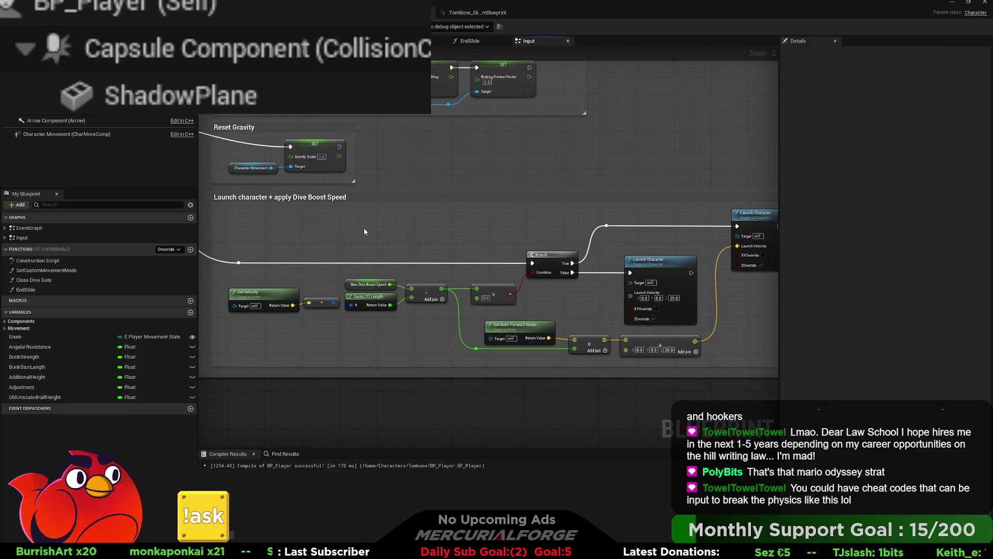
pyautogui.press('c')
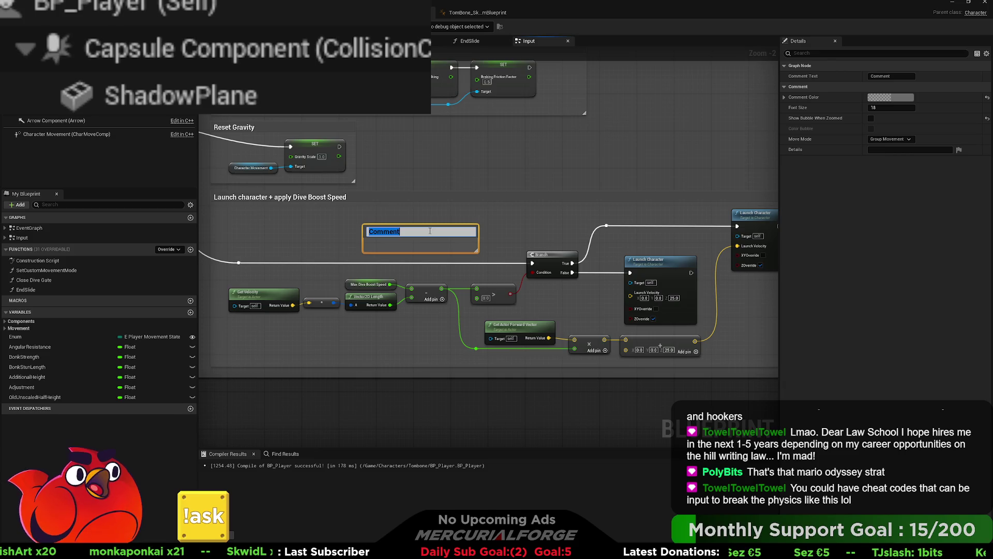
pyautogui.write('If')
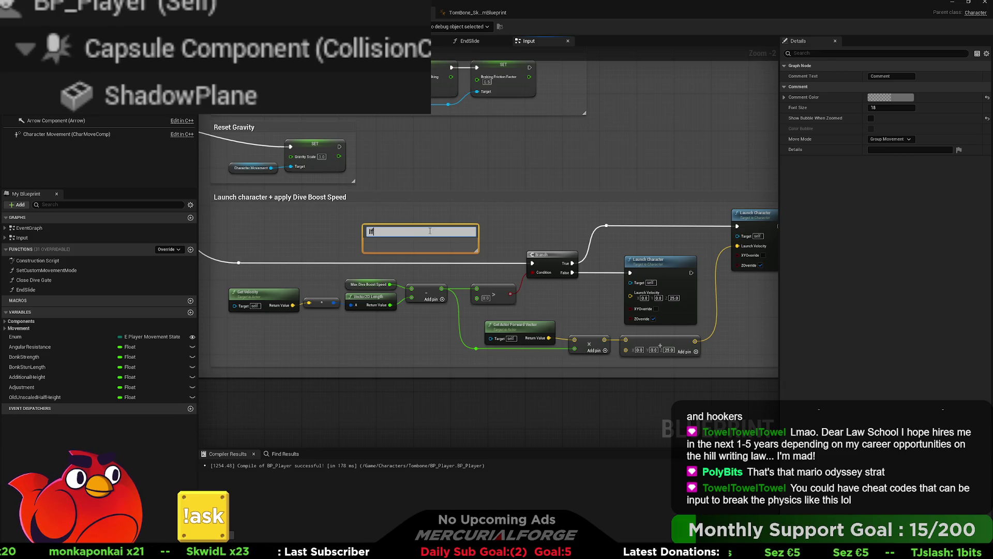
pyautogui.write(' velo')
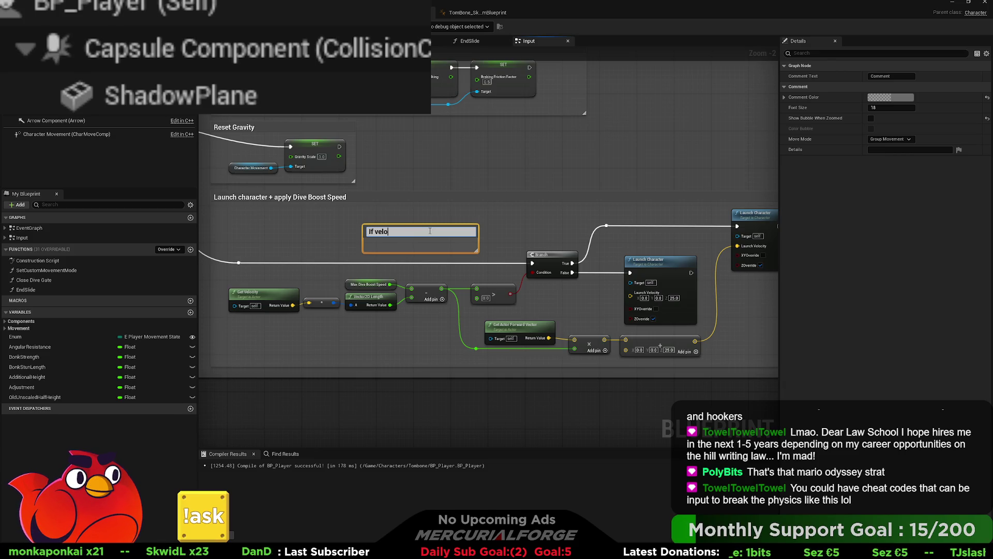
pyautogui.write('city is')
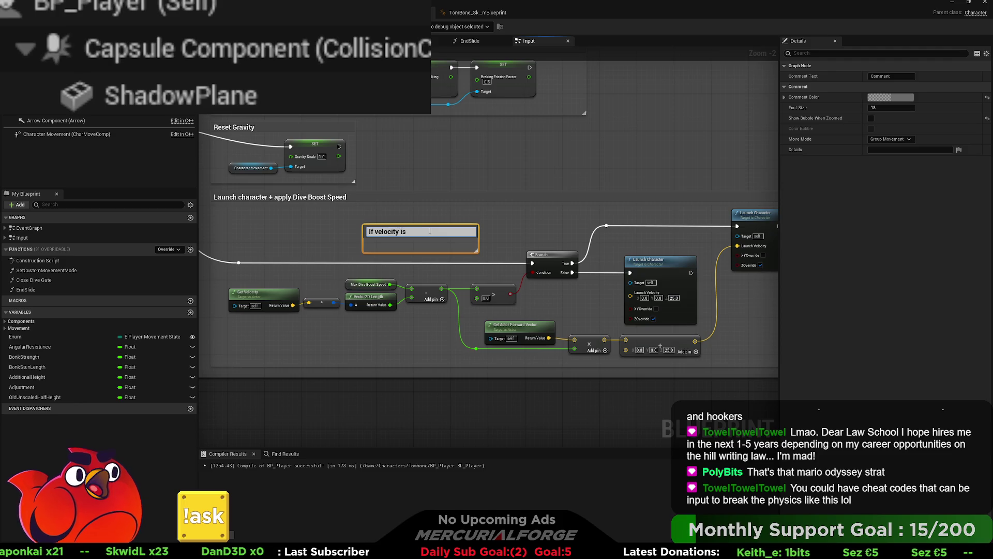
pyautogui.write(' beihnd you, ')
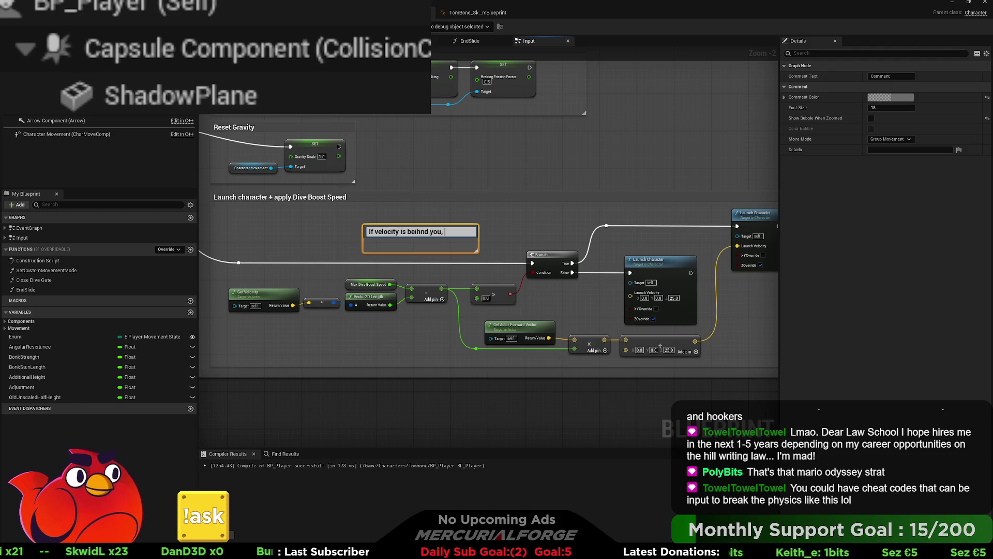
pyautogui.write('apply full forc')
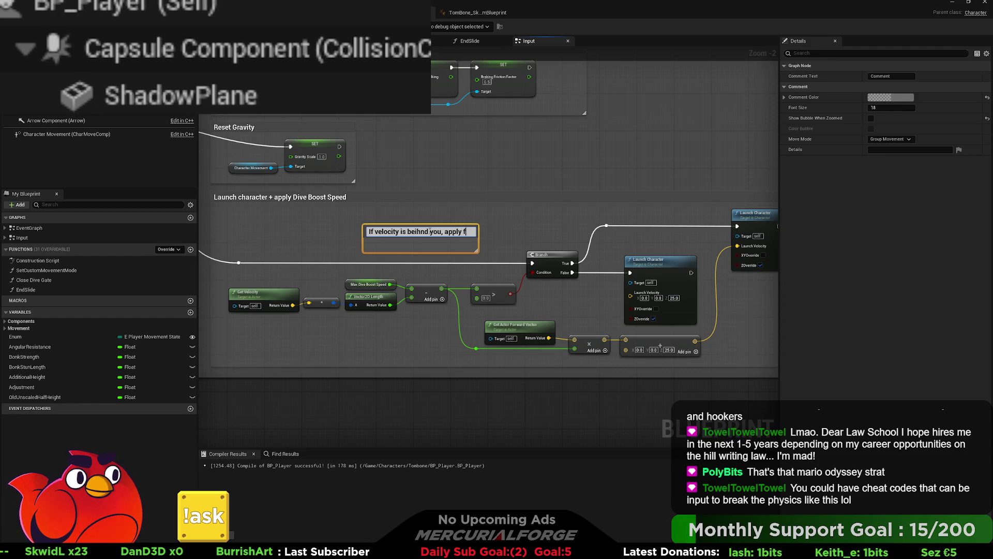
pyautogui.press('BackSpace')
pyautogui.press('BackSpace')
pyautogui.press('BackSpace')
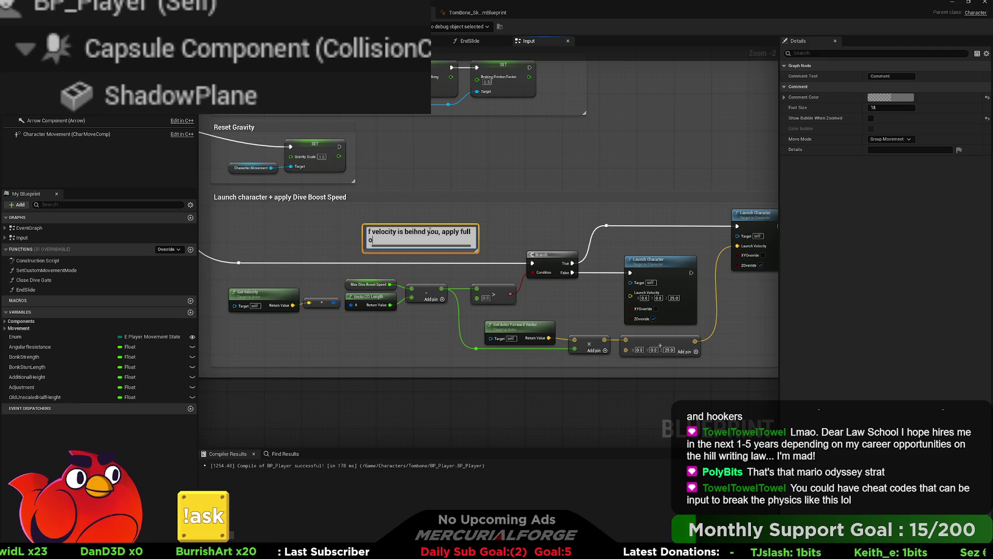
pyautogui.write('forc')
pyautogui.write('e')
pyautogui.press('Return')
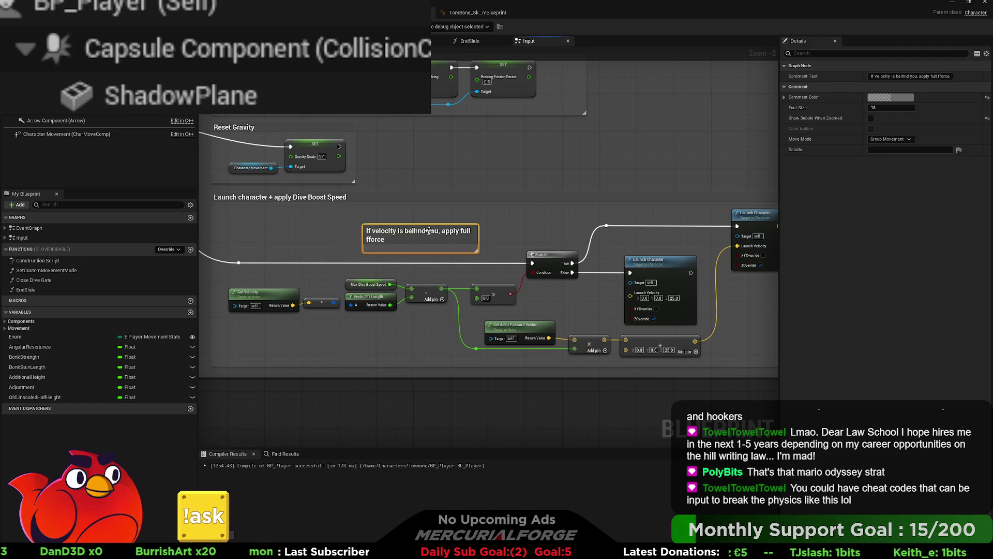
pyautogui.moveTo(429, 230); pyautogui.dragTo(338, 233)
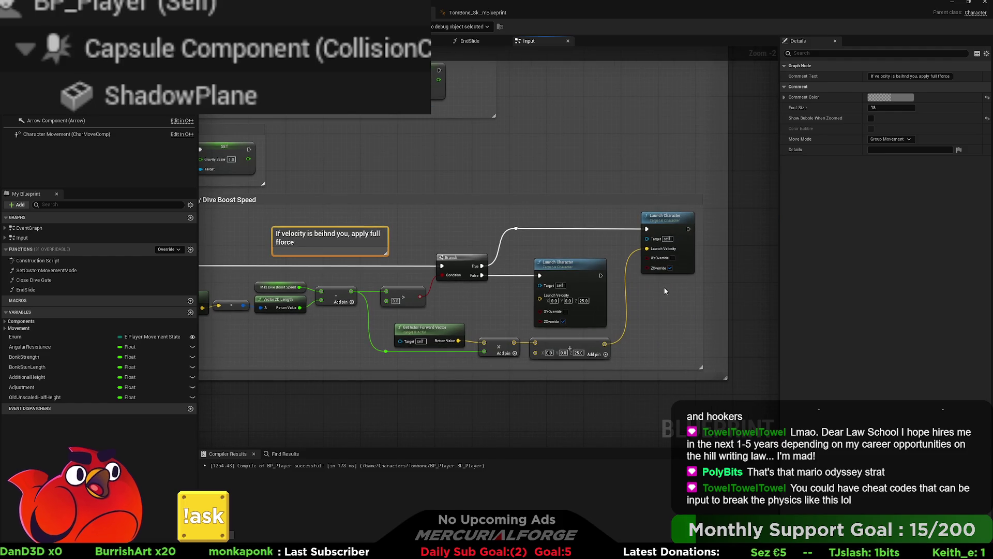
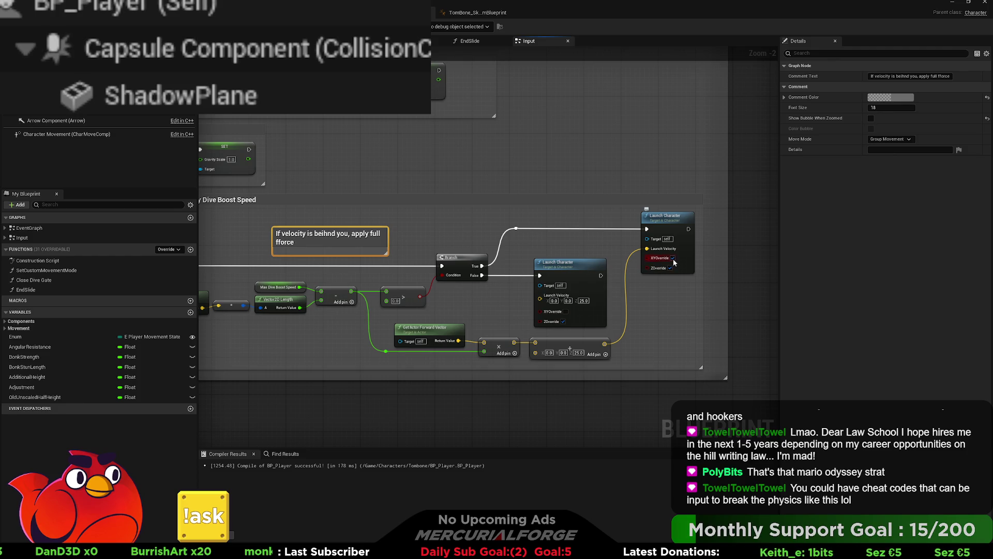
# Step: Play the DEV_Test level, run, jump and dive into a slide twice, then stop the session
pyautogui.hotkey('alt', 'Tab')
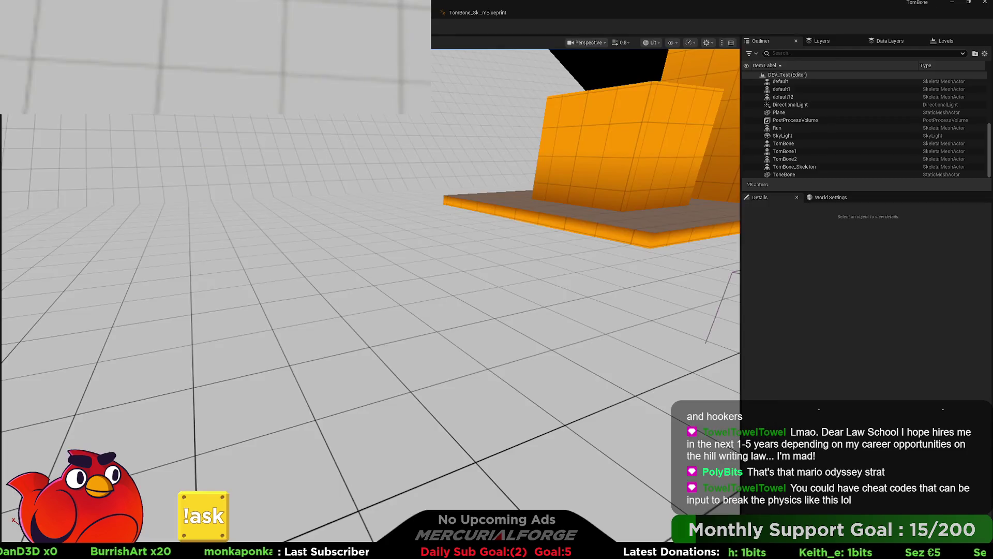
pyautogui.hotkey('alt', 'p')
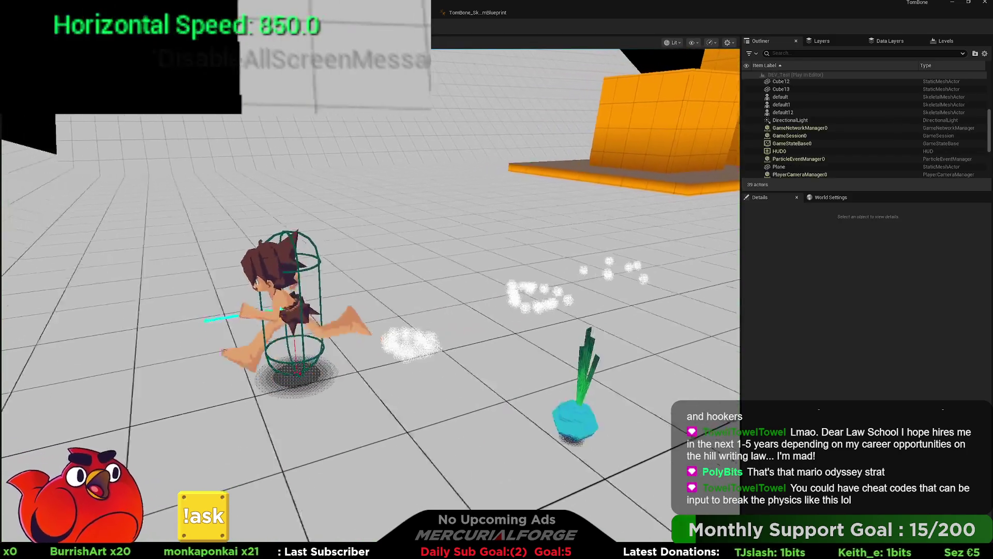
pyautogui.press('w')
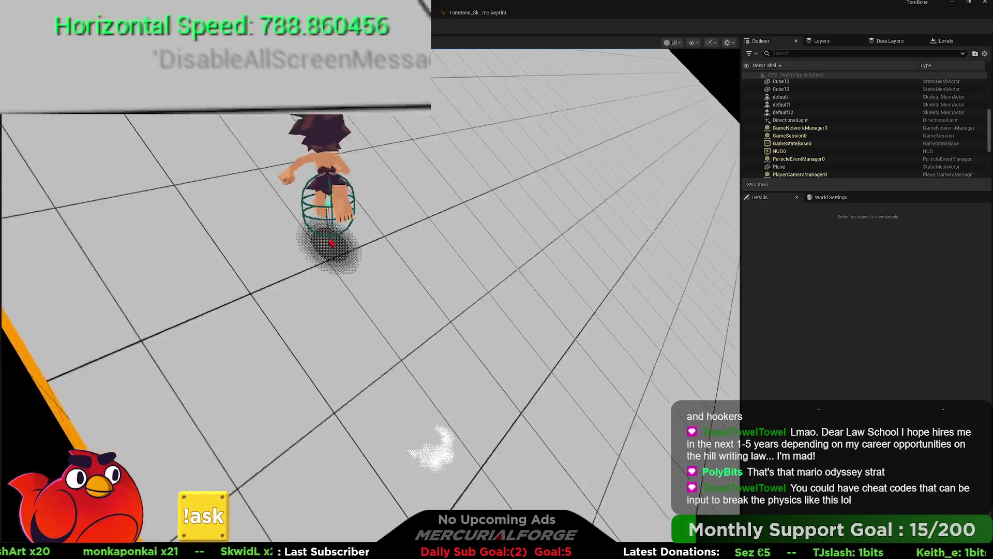
pyautogui.press('space')
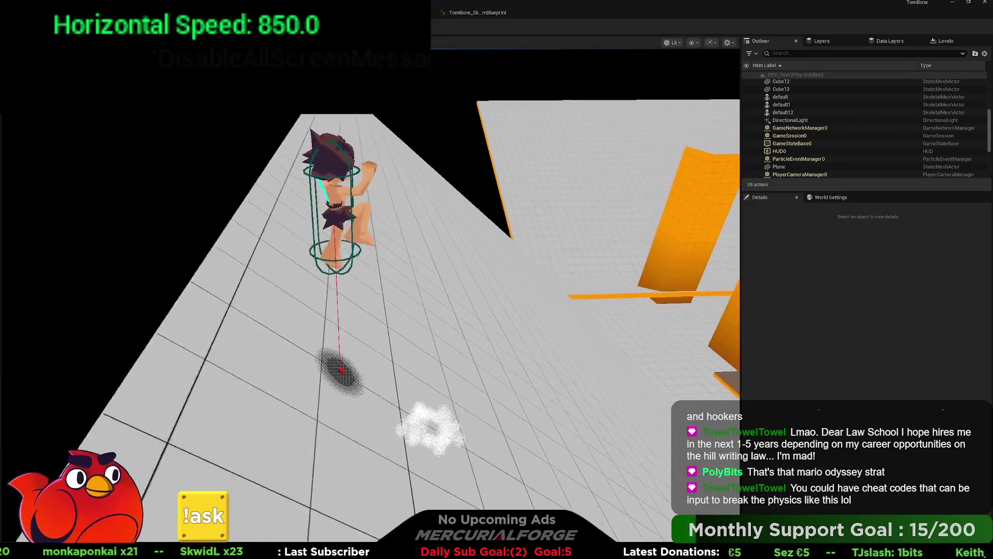
pyautogui.press('ctrl')
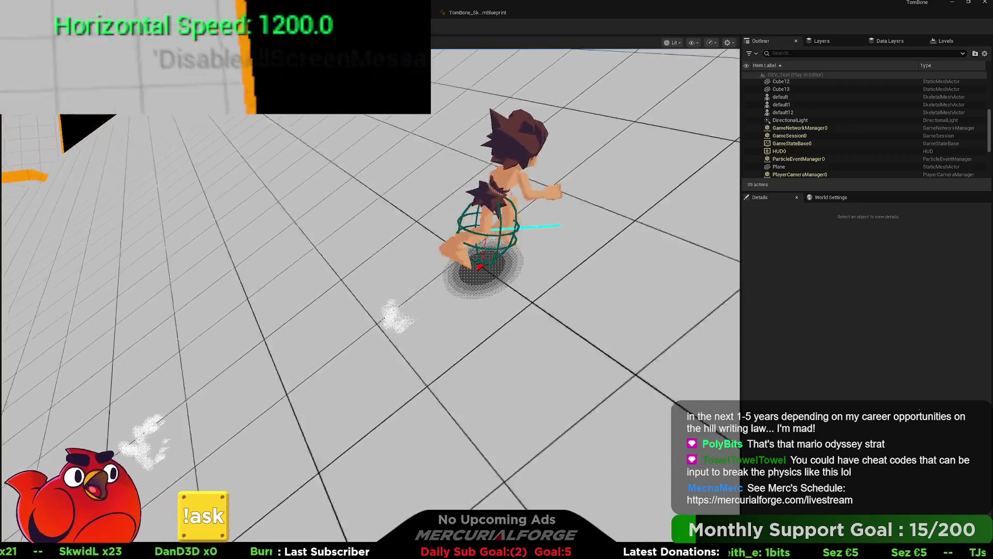
pyautogui.press('w')
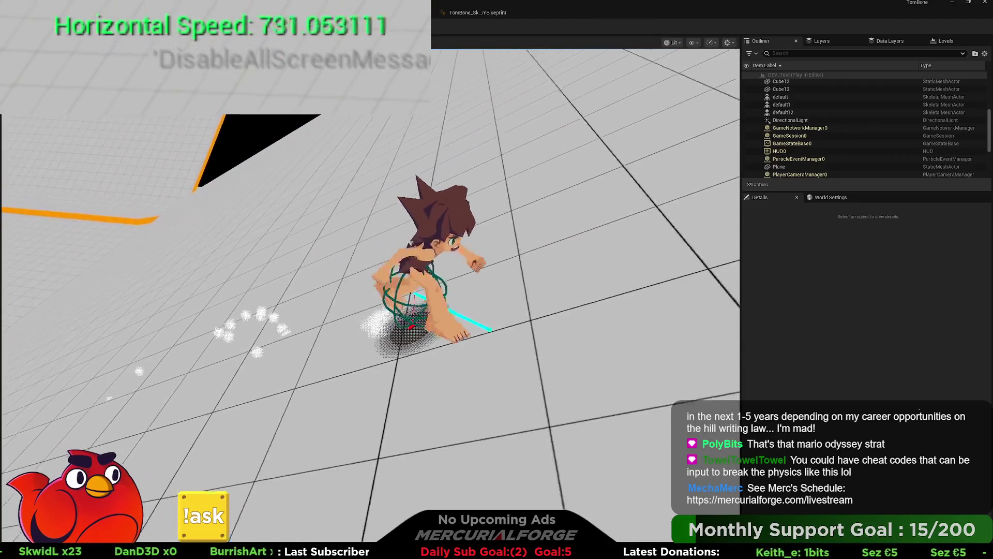
pyautogui.press('space')
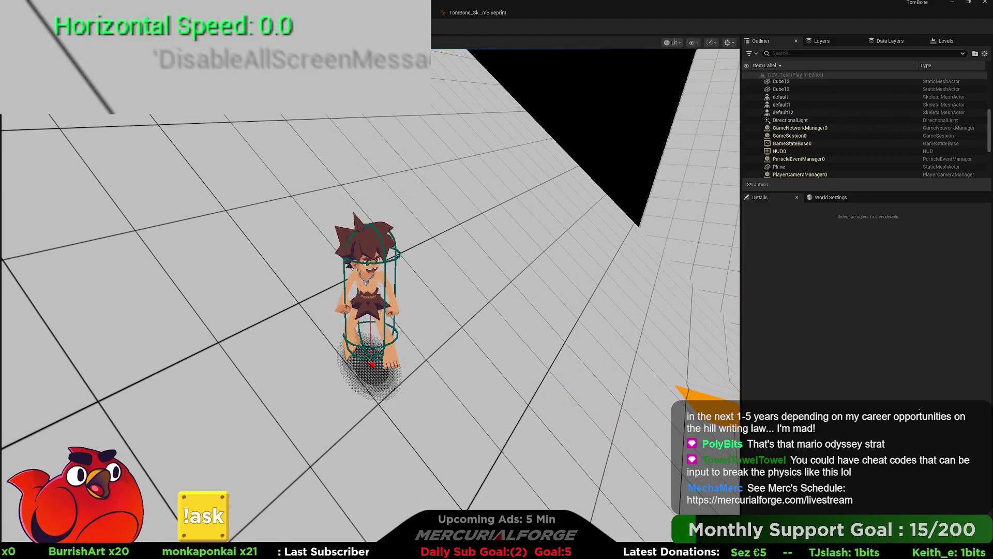
pyautogui.press('Escape')
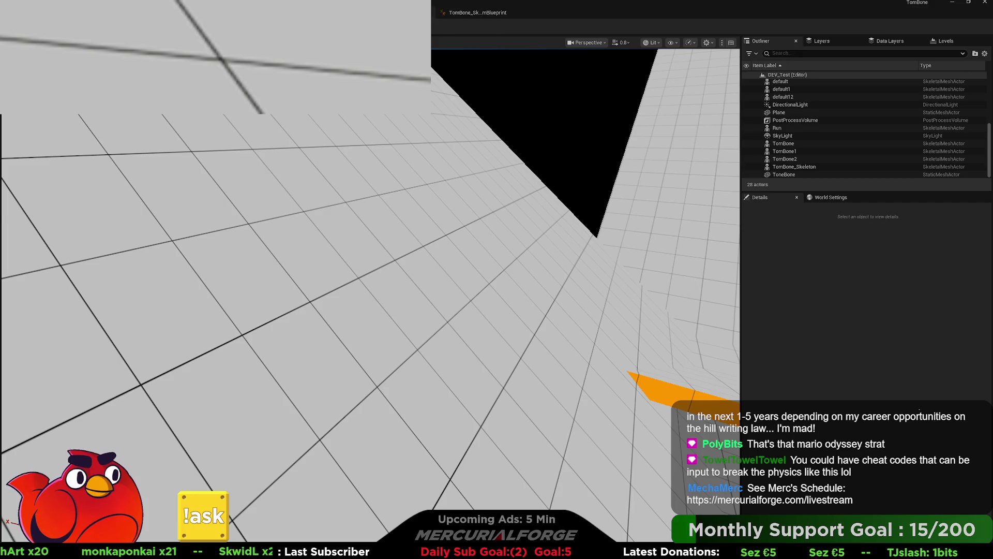
# Step: In BP_Player, select the Max Dive Boost Speed getter and pan over the Launch Character nodes
pyautogui.click(373, 12)
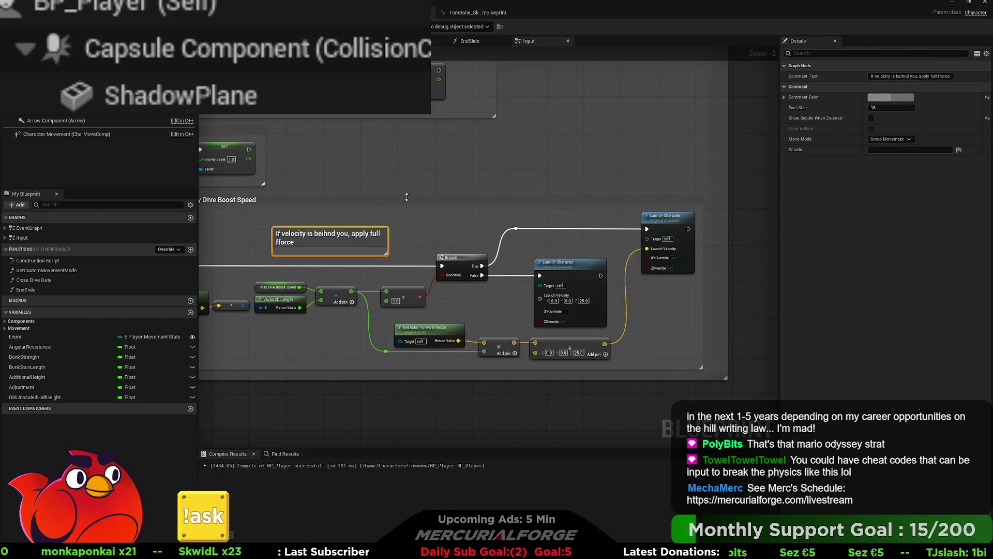
pyautogui.moveTo(401, 188); pyautogui.dragTo(498, 161)
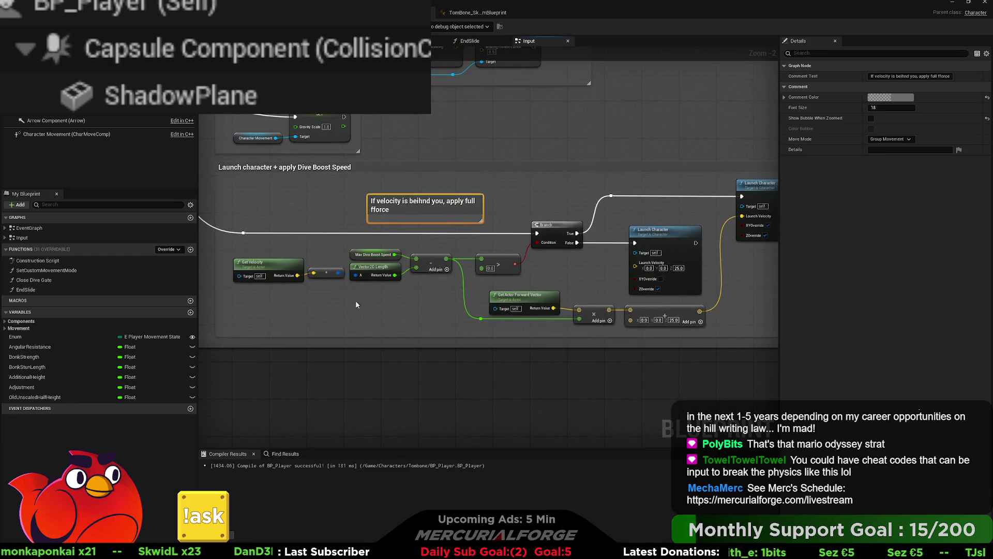
pyautogui.moveTo(293, 308); pyautogui.dragTo(377, 255)
pyautogui.click(377, 255)
pyautogui.moveTo(443, 249); pyautogui.dragTo(400, 247)
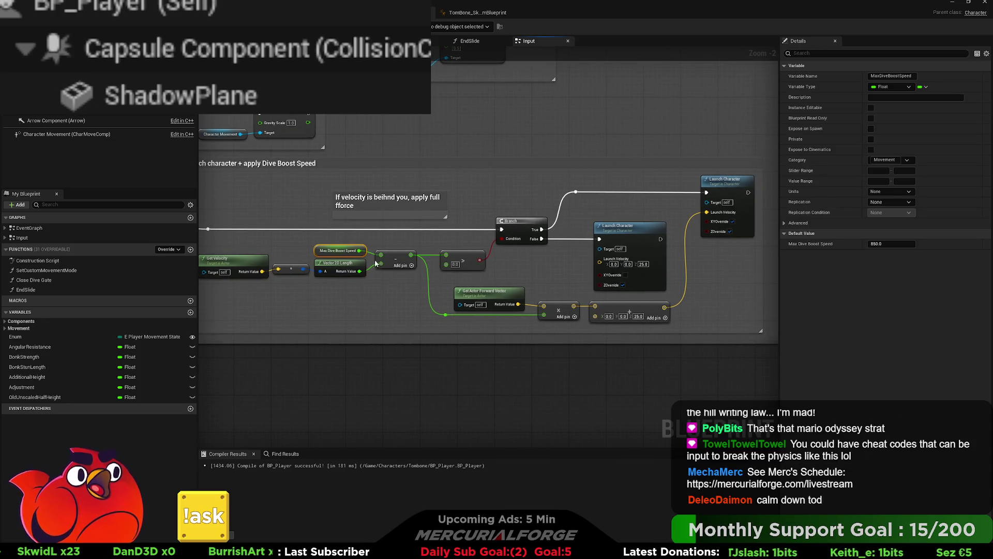
pyautogui.moveTo(421, 311)
pyautogui.mouseDown()
pyautogui.moveTo(320, 309)
pyautogui.moveTo(369, 291)
pyautogui.moveTo(322, 300)
pyautogui.moveTo(512, 313)
pyautogui.moveTo(467, 313)
pyautogui.mouseUp()
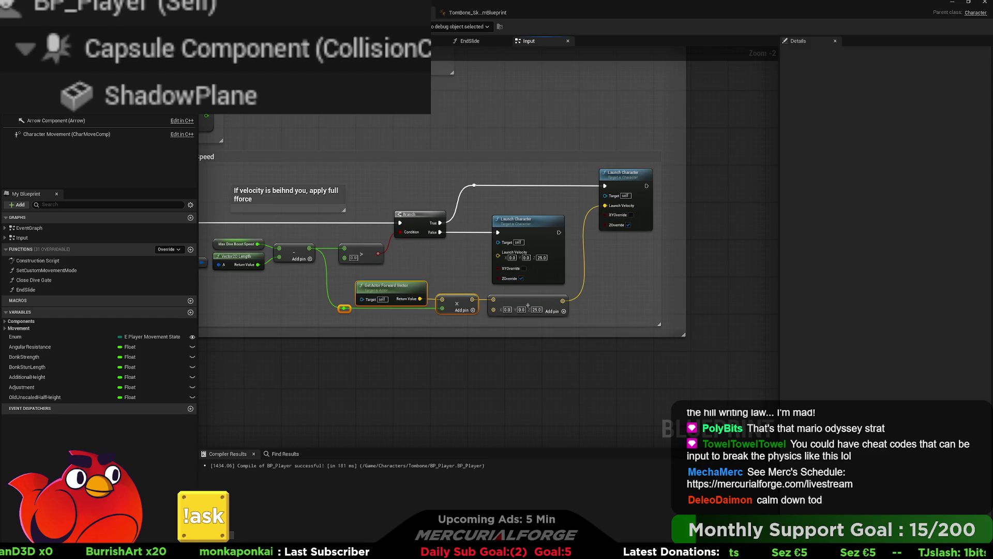
pyautogui.hotkey('alt', 'Tab')
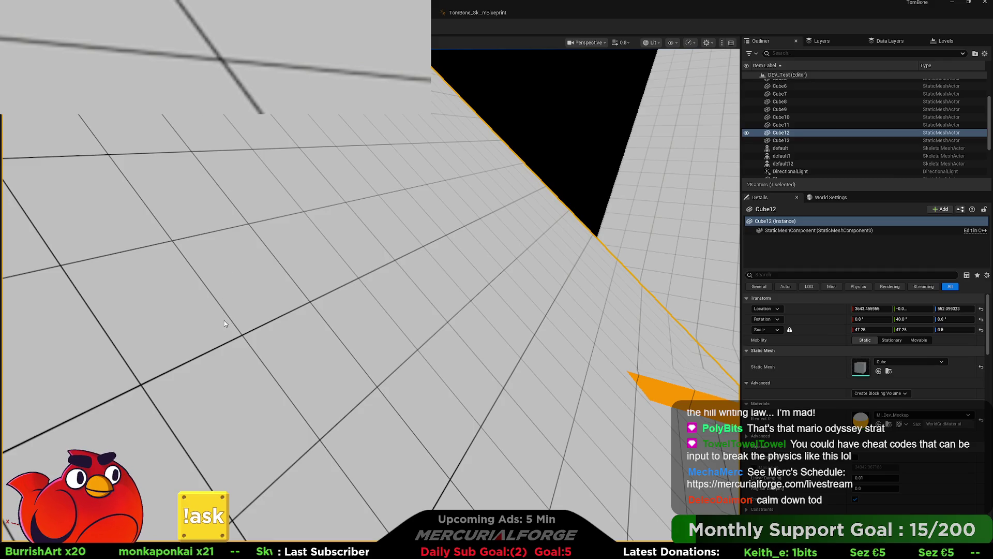
# Step: Play the level again, run the character around to test the dive, then stop
pyautogui.hotkey('alt', 'p')
pyautogui.press('w')
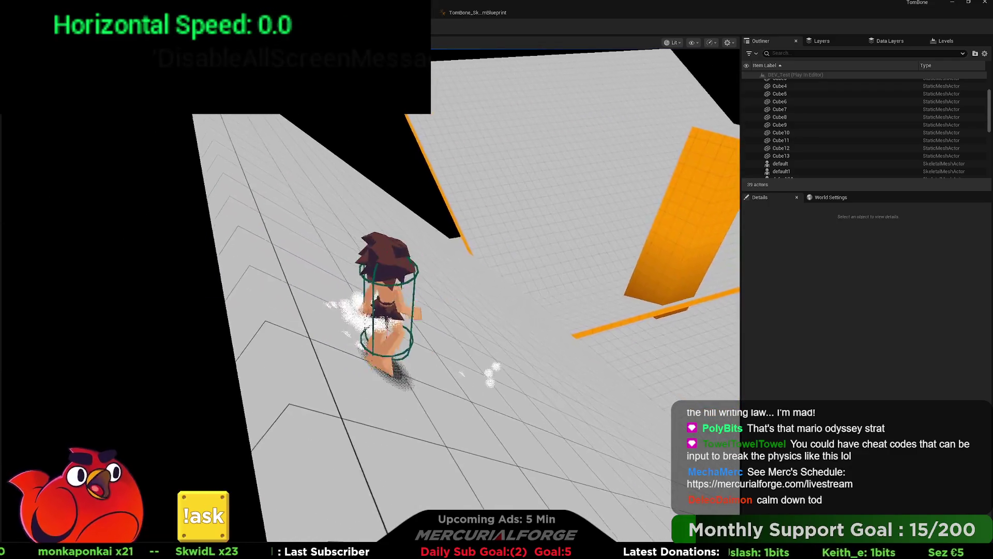
pyautogui.press('w')
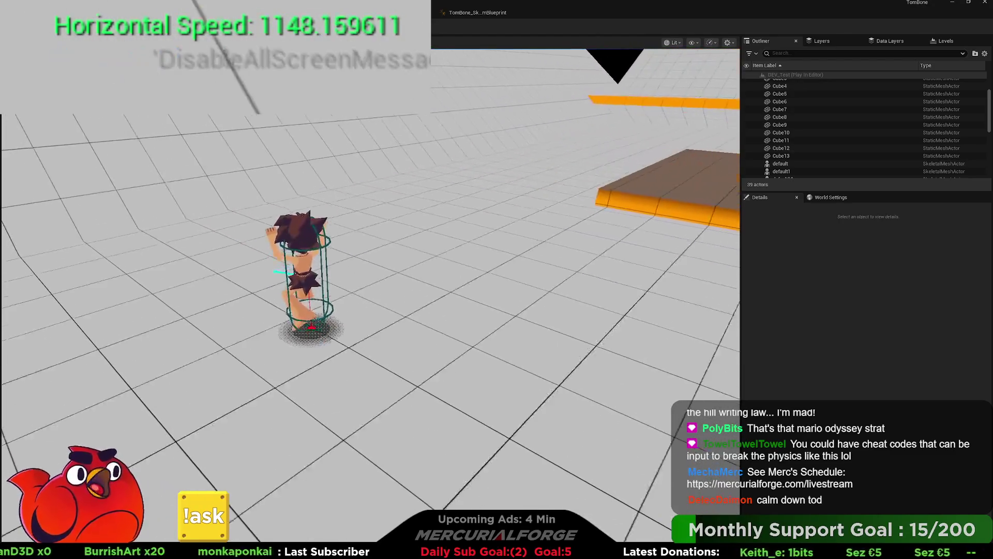
pyautogui.press('Escape')
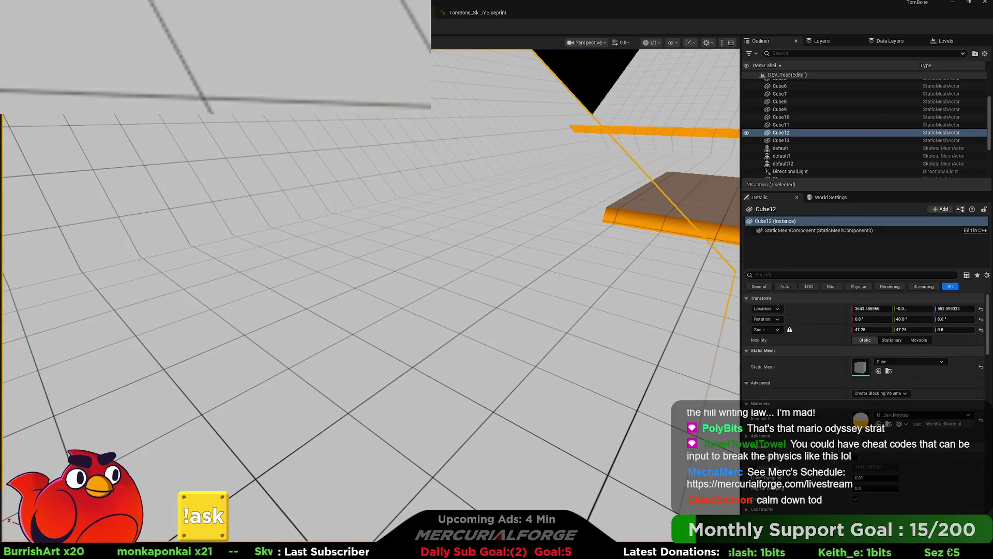
# Step: Return to the level viewport and start a new play session, running the character forward
pyautogui.click(476, 12)
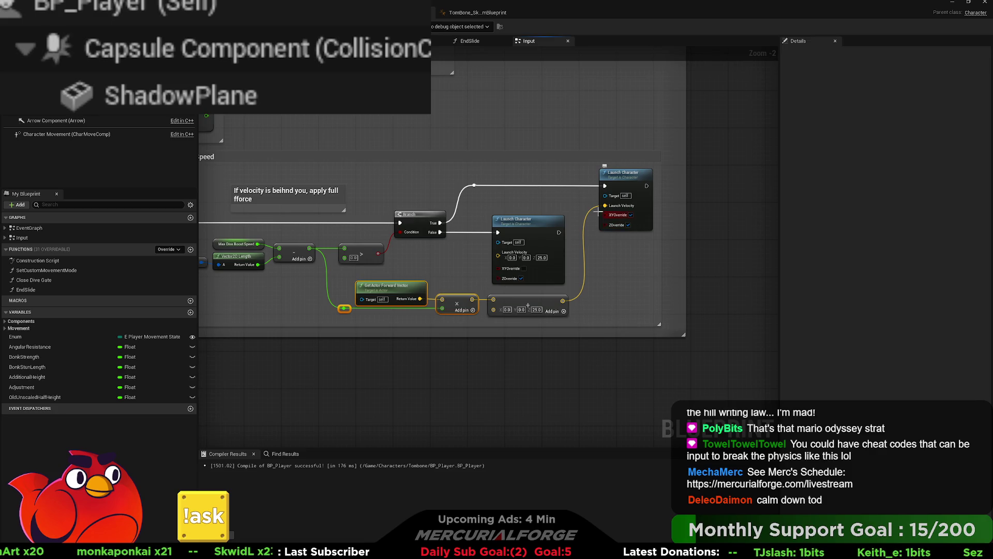
pyautogui.click(393, 13)
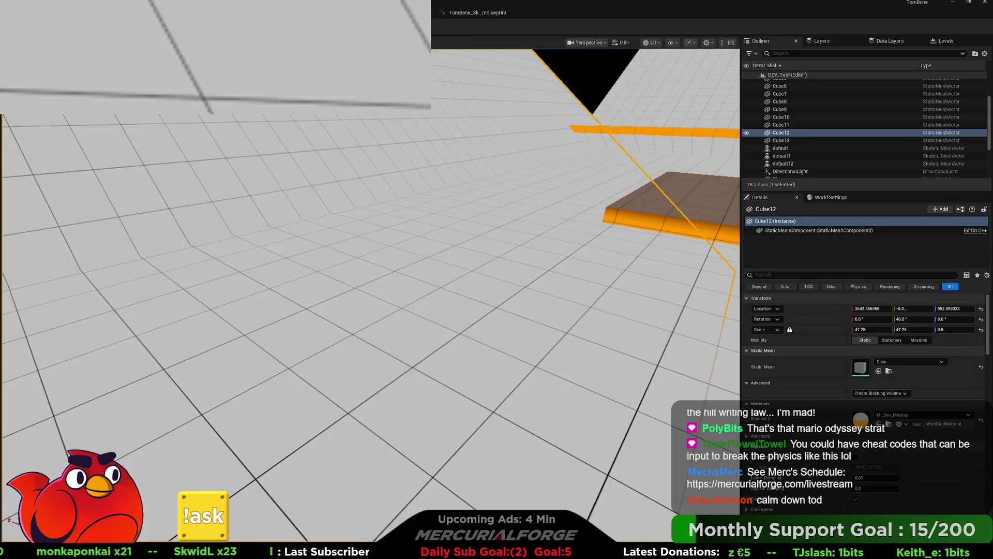
pyautogui.hotkey('alt', 'p')
pyautogui.press('w')
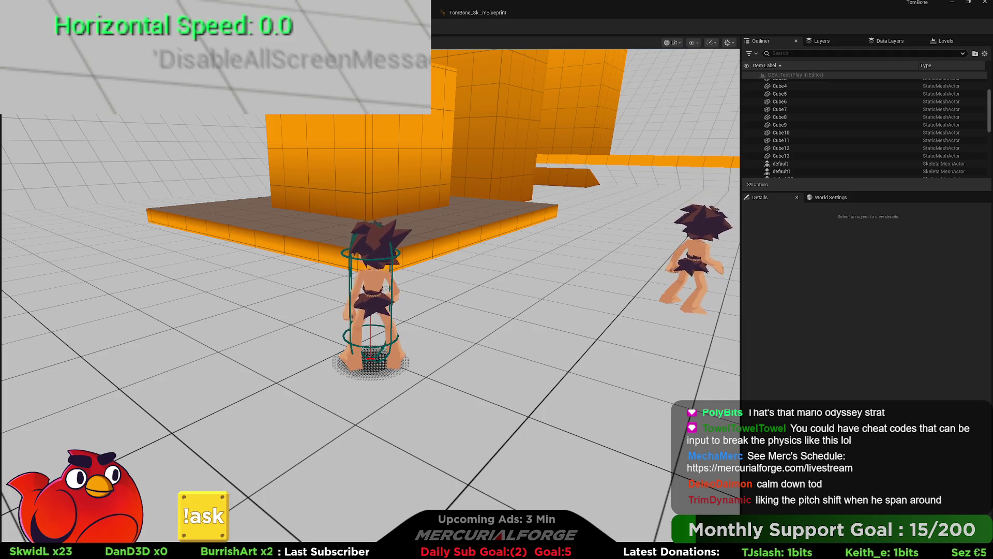
# Step: Stop play, uncheck XY Override on the right Launch Character node, and pan the graph
pyautogui.press('Escape')
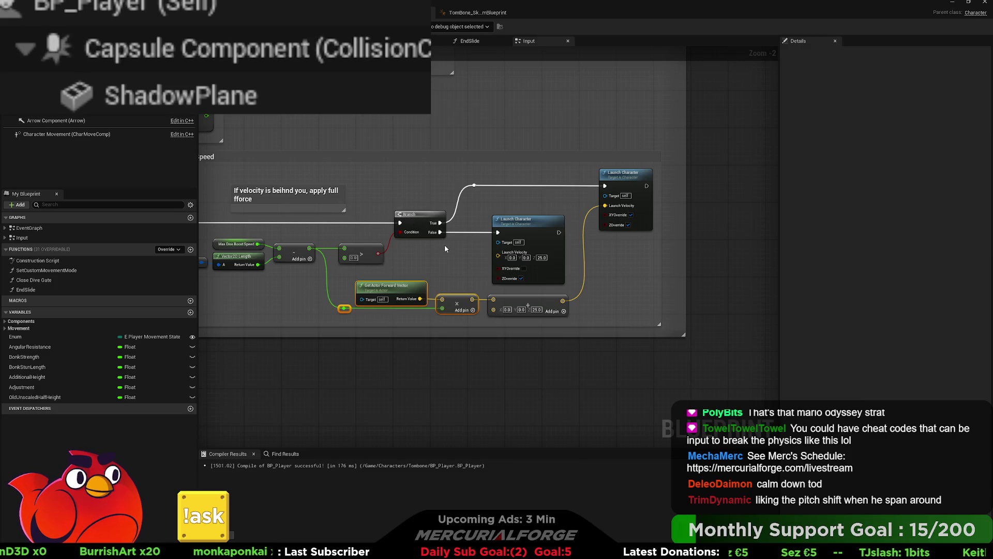
pyautogui.click(631, 215)
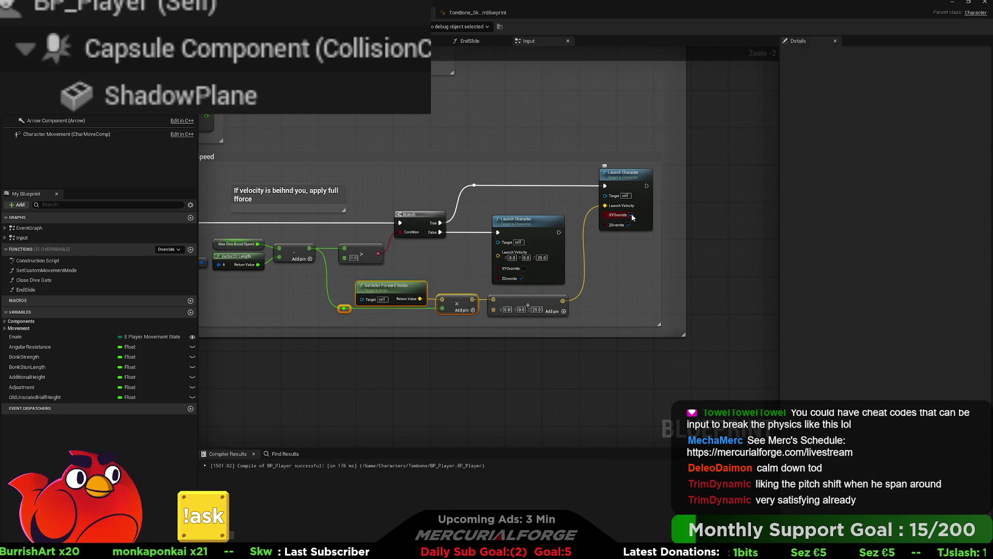
pyautogui.moveTo(454, 334); pyautogui.dragTo(611, 331)
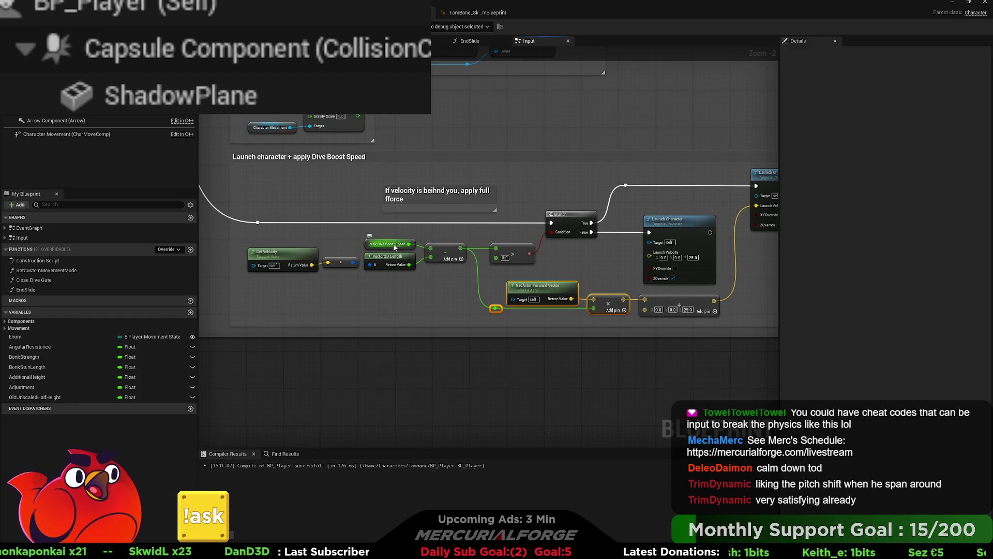
pyautogui.moveTo(398, 240); pyautogui.dragTo(290, 238)
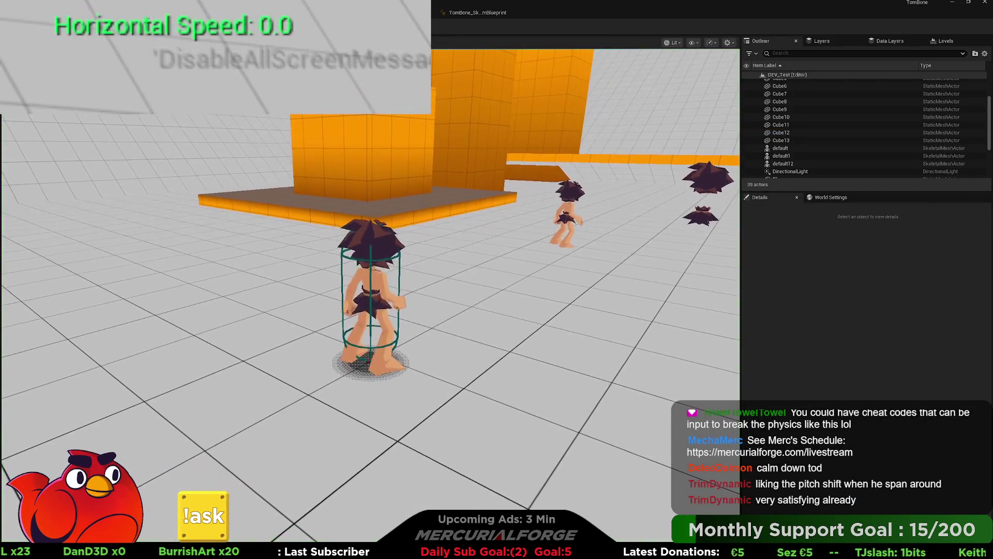
# Step: Dive repeatedly with Shift, turn the character toward the camera, then stop the session
pyautogui.press('shift')
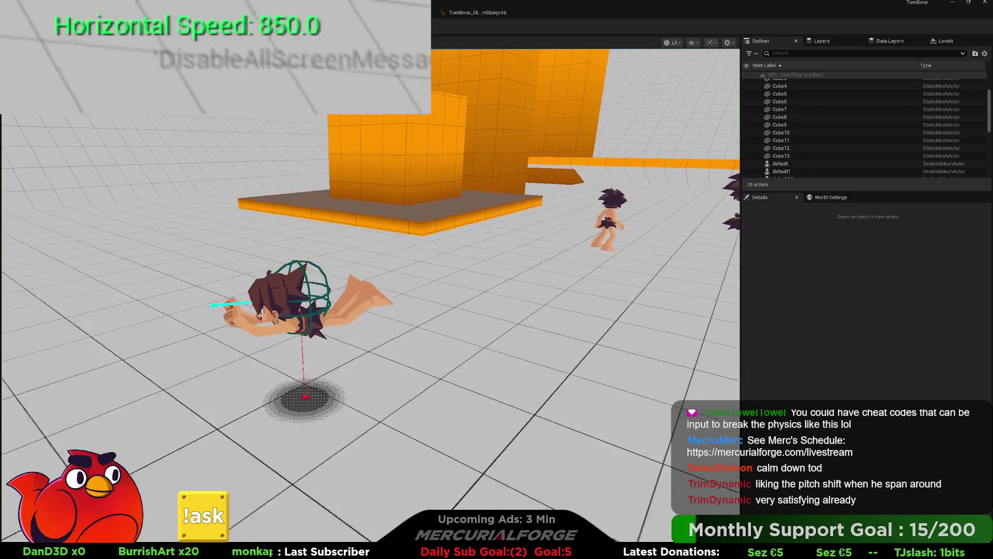
pyautogui.press('shift')
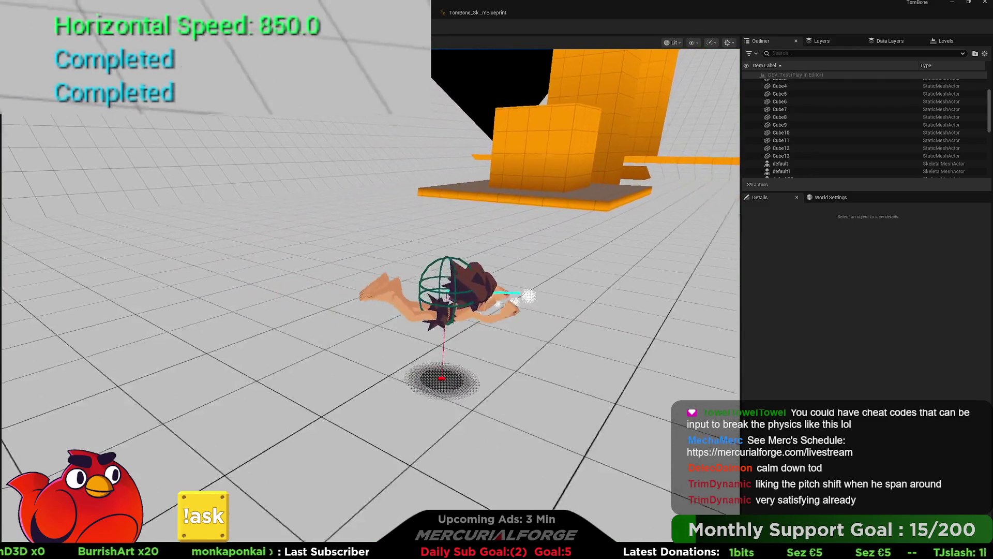
pyautogui.press('shift')
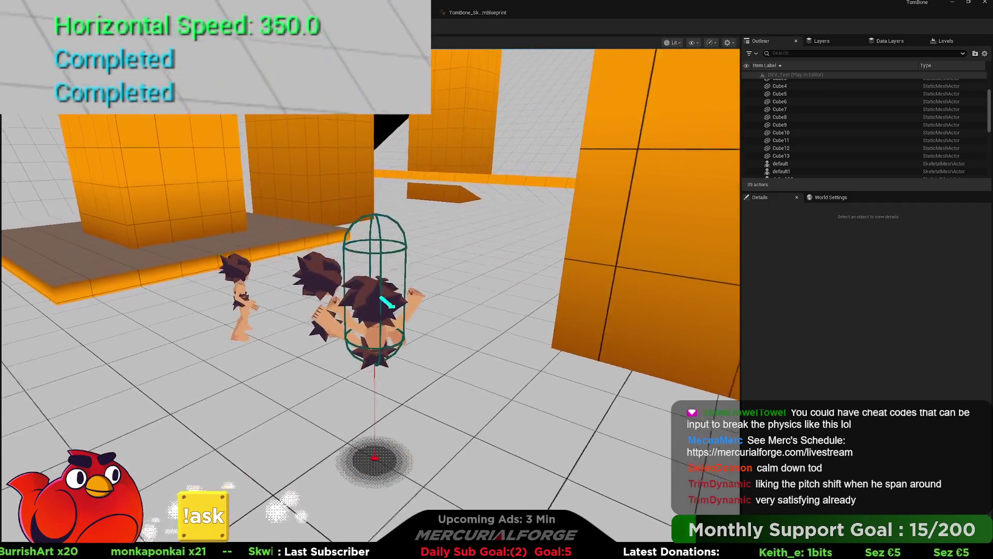
pyautogui.press('shift')
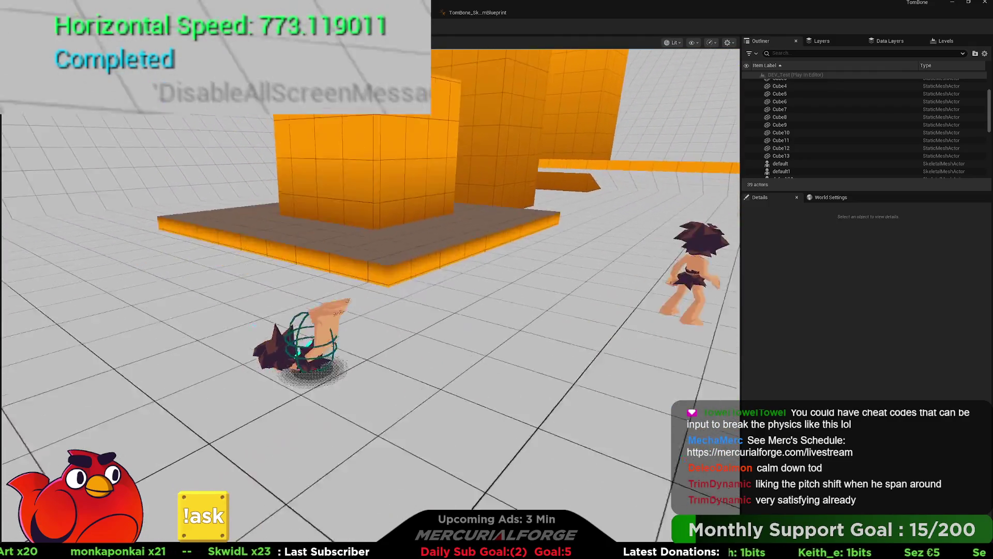
pyautogui.press('shift')
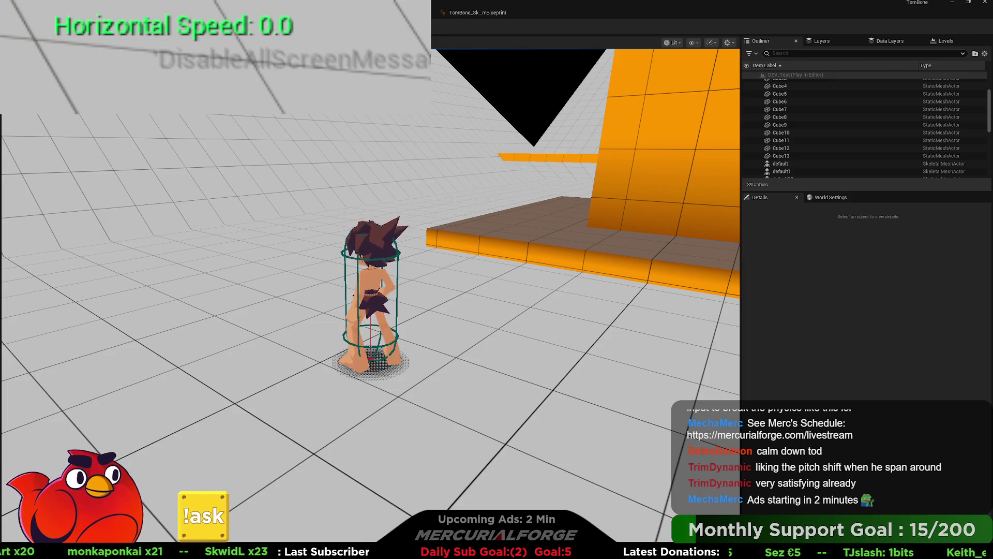
pyautogui.press('s')
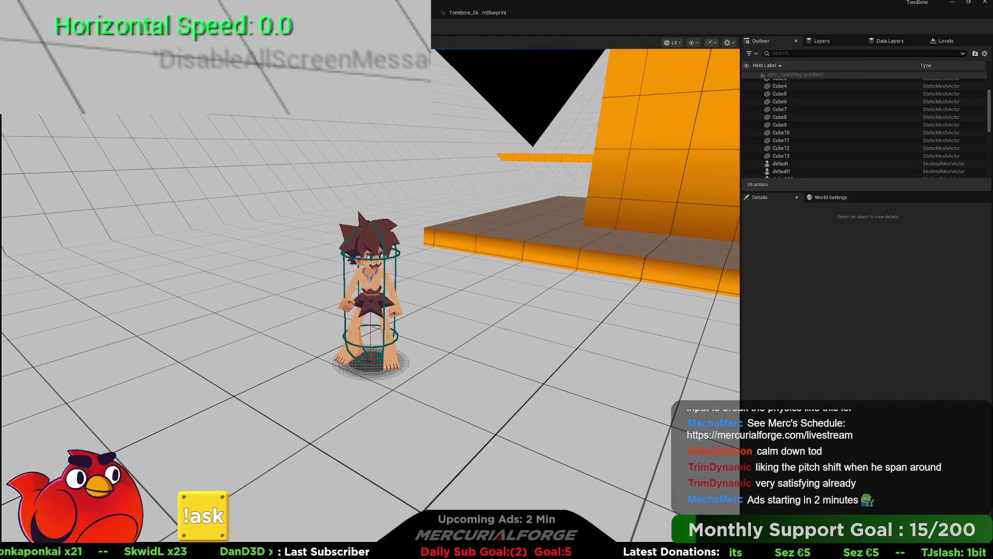
pyautogui.press('Escape')
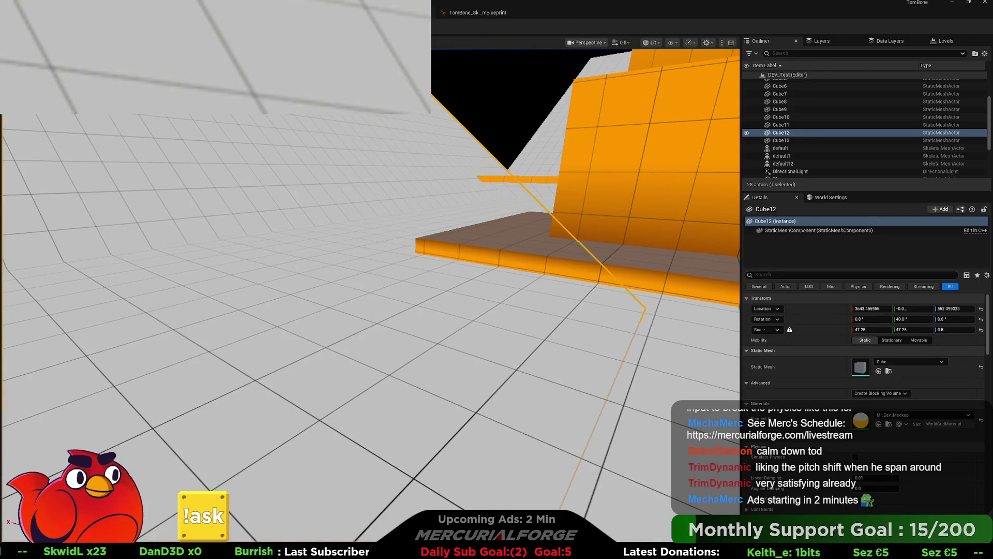
# Step: Tick Hidden in Game on BP_Player's Capsule Component so its outline disappears during play
pyautogui.hotkey('alt', 'Tab')
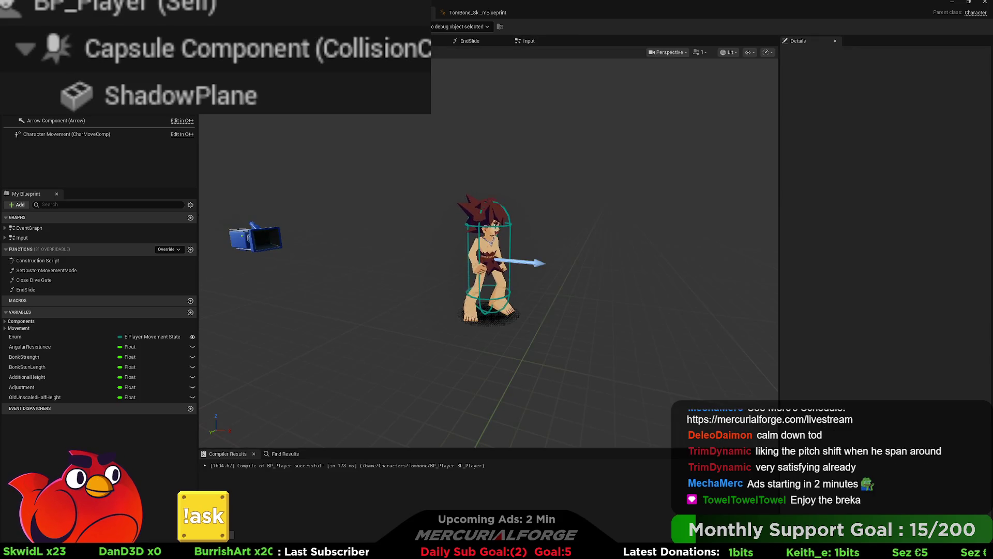
pyautogui.click(355, 62)
pyautogui.click(869, 349)
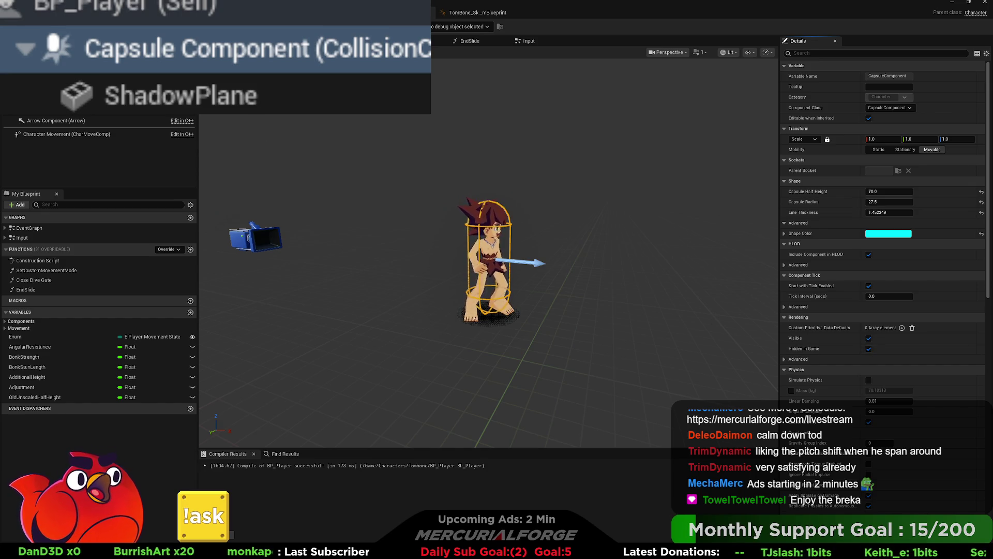
pyautogui.hotkey('alt', 'Tab')
pyautogui.hotkey('alt', 'p')
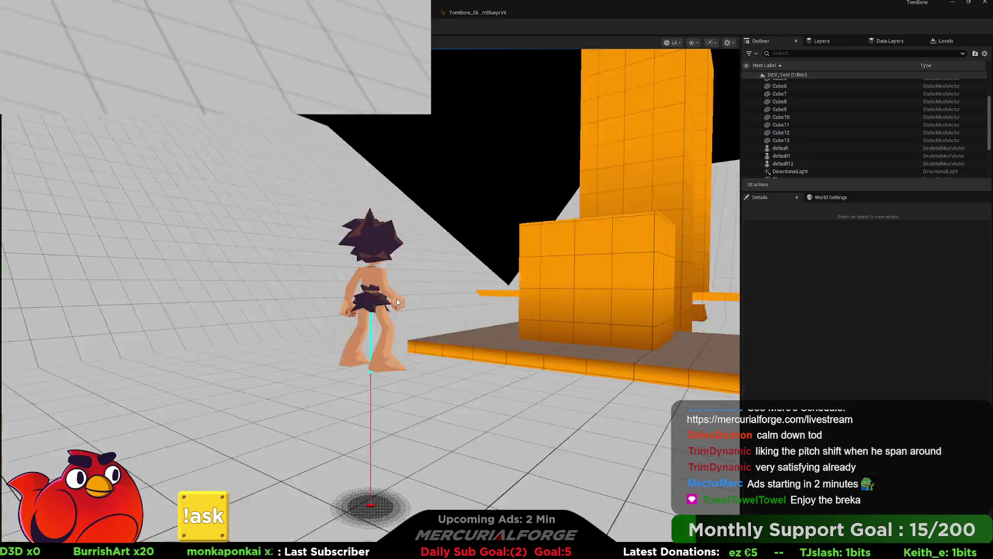
# Step: Run and jump toward the orange platform, stop play, and fly the editor camera forward
pyautogui.press('w')
pyautogui.press('space')
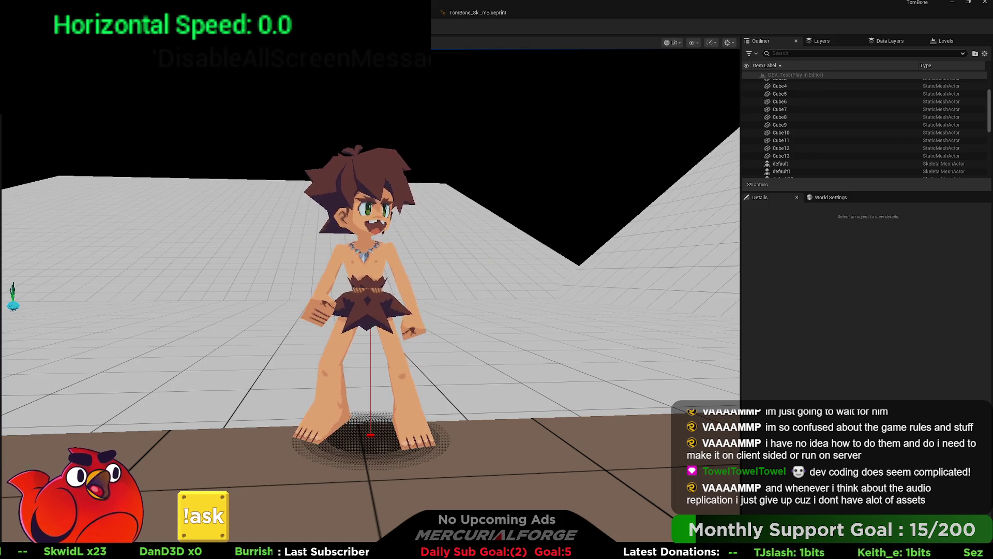
pyautogui.press('Escape')
pyautogui.moveTo(343, 126); pyautogui.dragTo(343, 155)
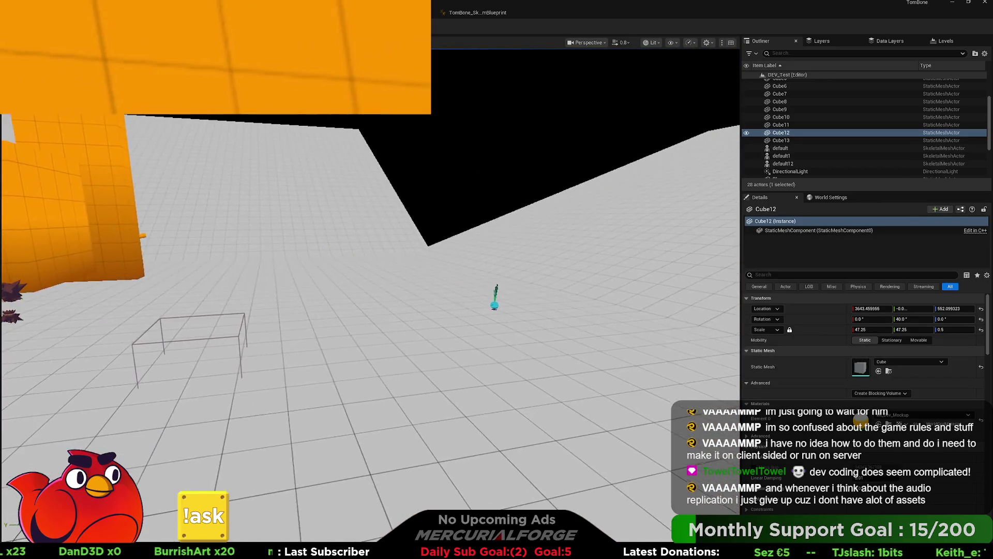
# Step: Open BP_Player's Input graph, pan to the Reset Gravity nodes, and compile with F7
pyautogui.hotkey('alt', 'Tab')
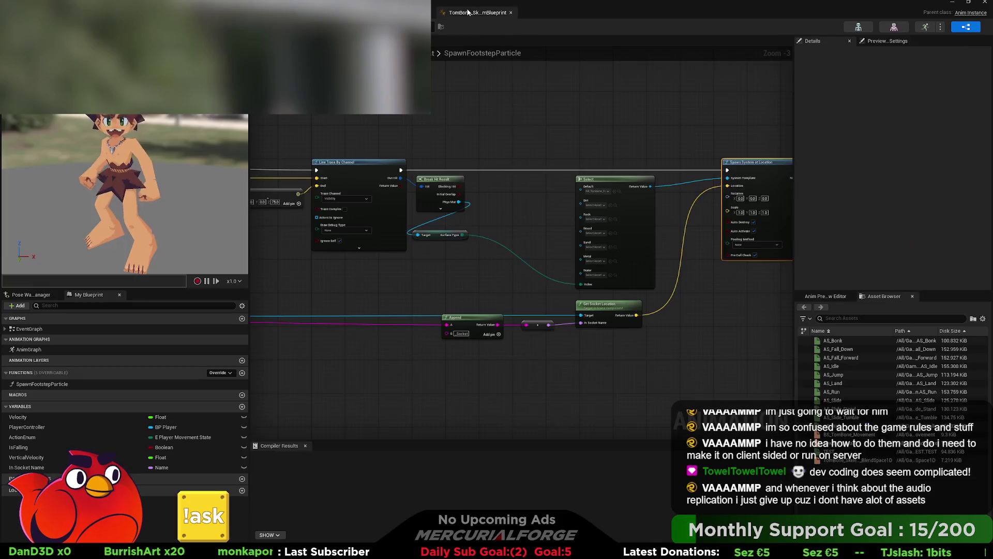
pyautogui.click(477, 12)
pyautogui.hotkey('alt', 'Tab')
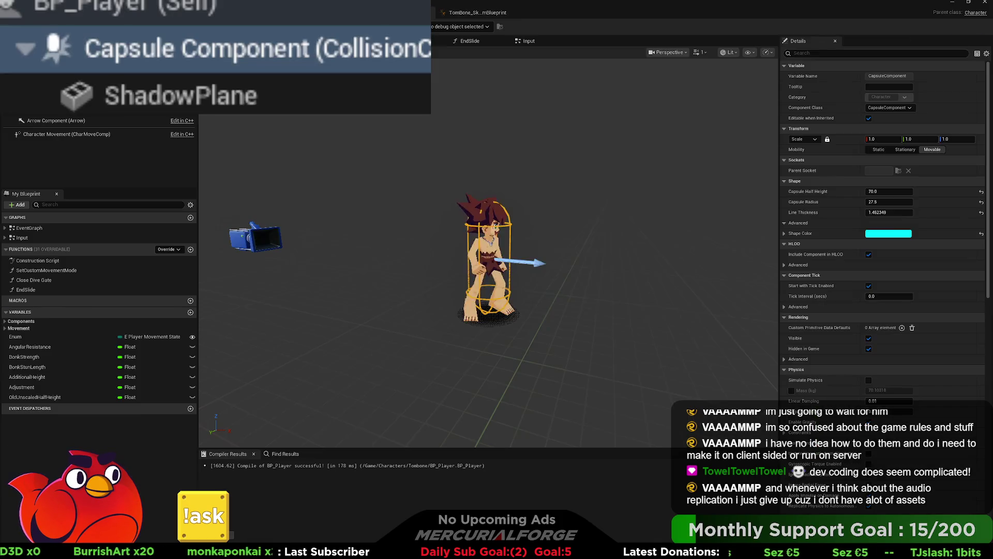
pyautogui.click(505, 44)
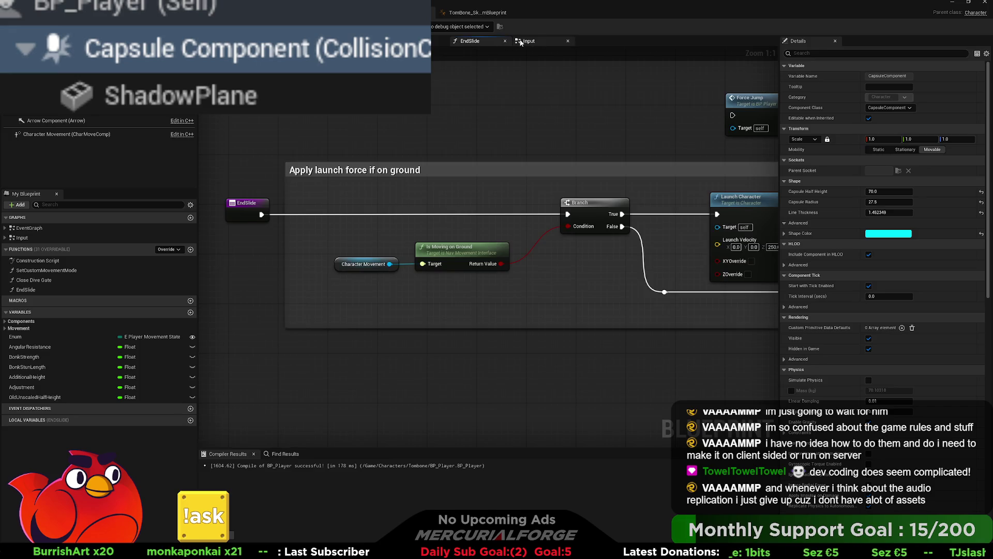
pyautogui.click(522, 42)
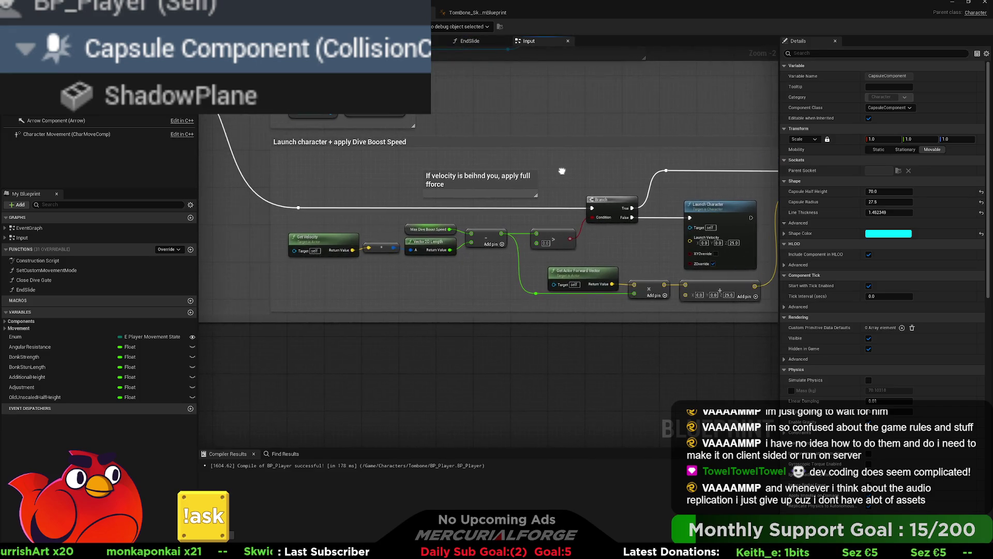
pyautogui.scroll(-2, 480, 178)
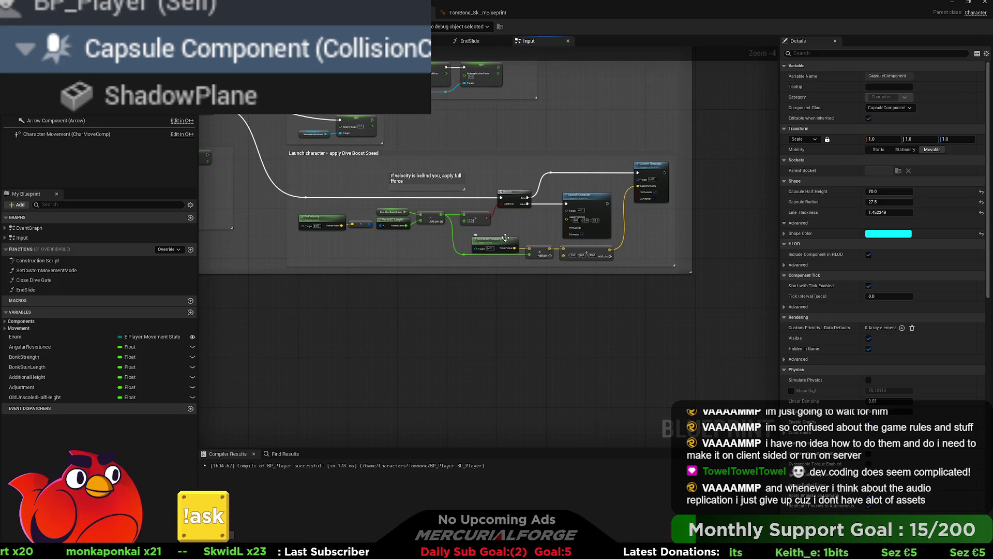
pyautogui.scroll(1, 506, 238)
pyautogui.moveTo(505, 238); pyautogui.dragTo(527, 291)
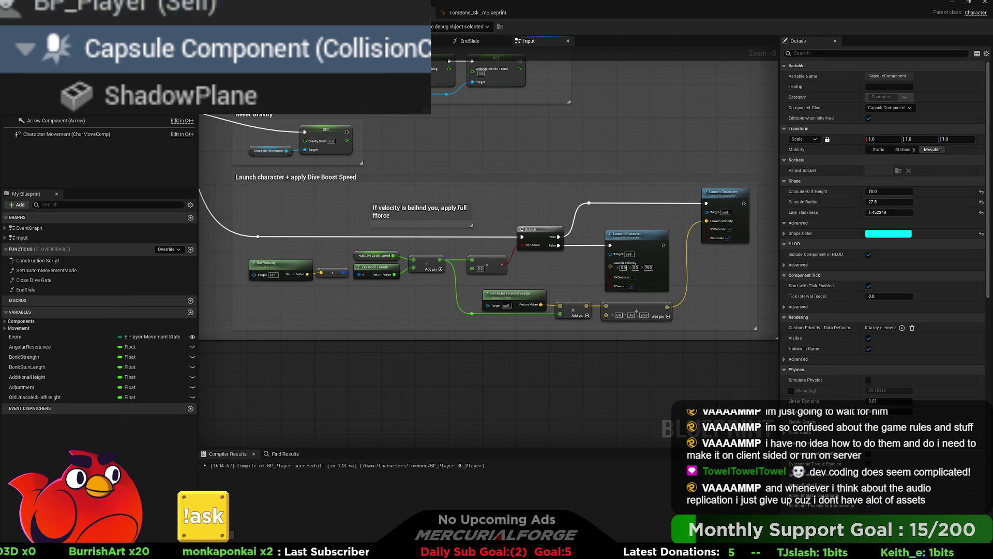
pyautogui.press('F7')
# Step: Switch to the level editor and start play, running left and right with jumps
pyautogui.hotkey('ctrl', 'Tab')
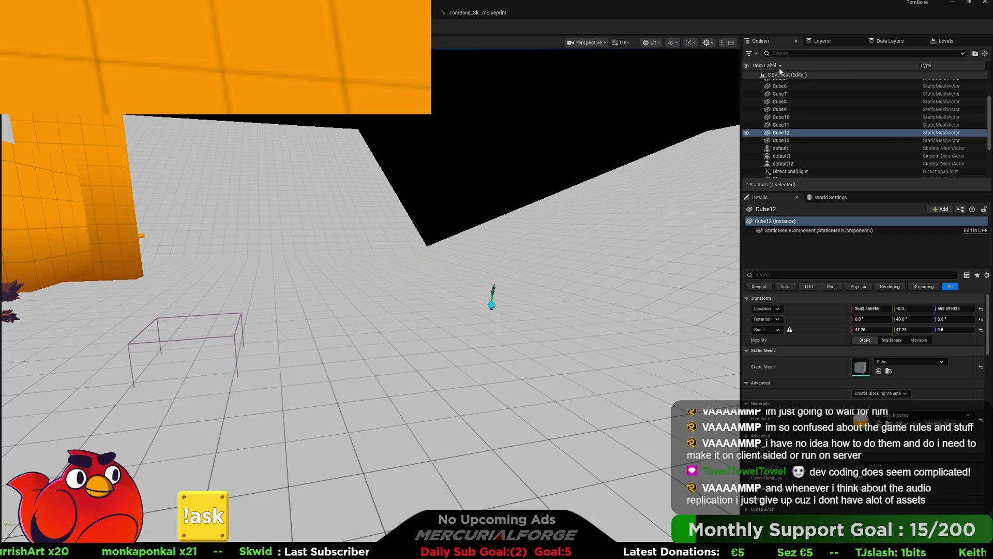
pyautogui.hotkey('alt', 'p')
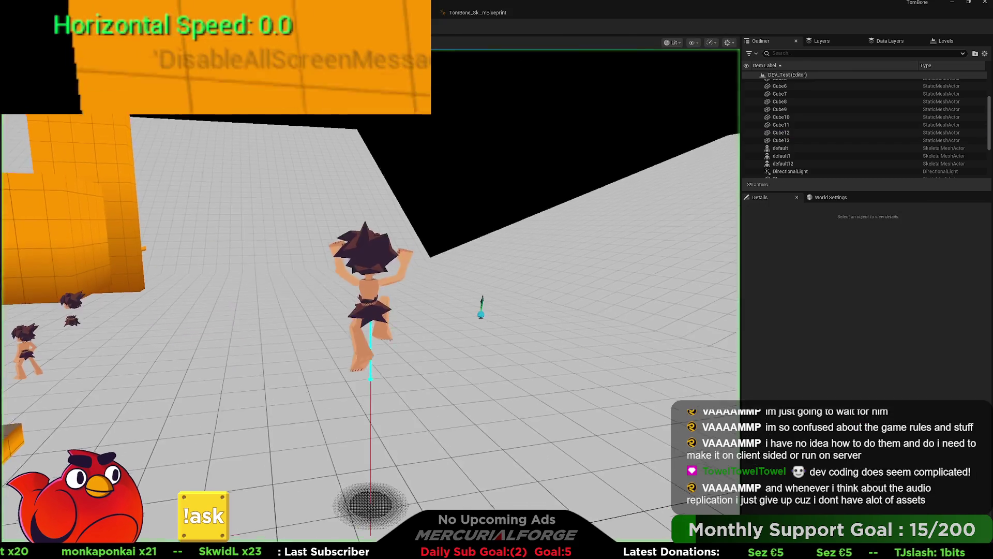
pyautogui.press('a')
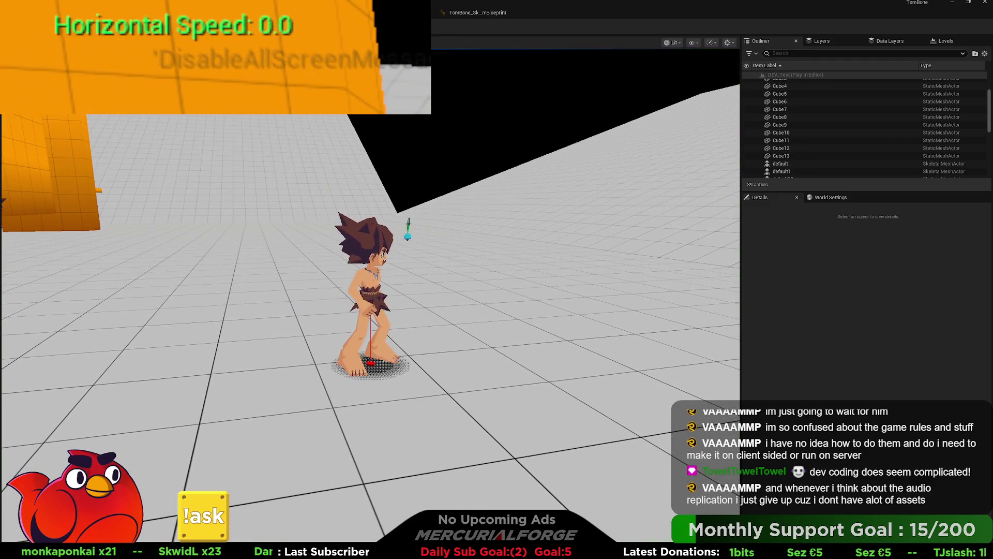
pyautogui.press('d')
pyautogui.press('space')
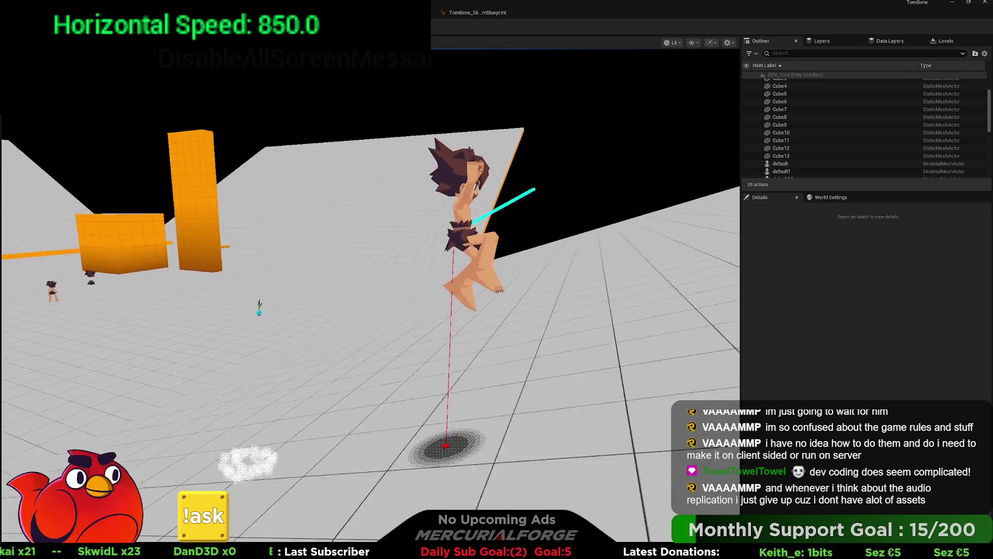
pyautogui.press('a')
pyautogui.press('space')
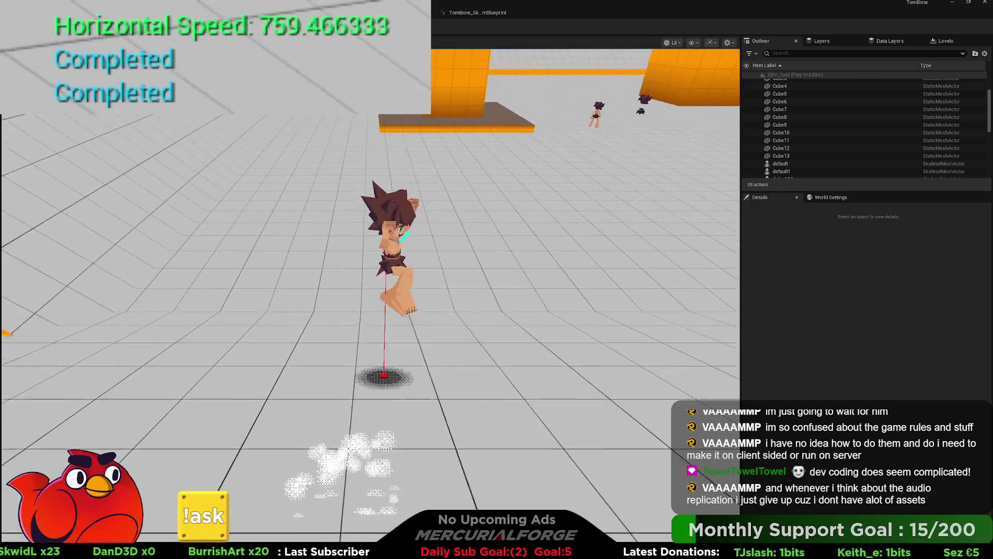
# Step: Perform several forward dives and a final jump, then stop the play session
pyautogui.press('space')
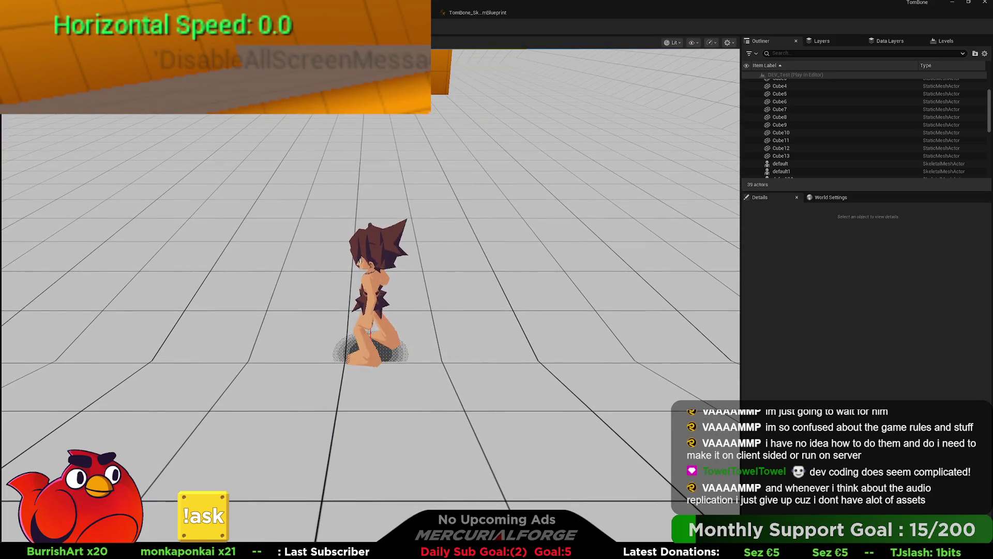
pyautogui.press('space')
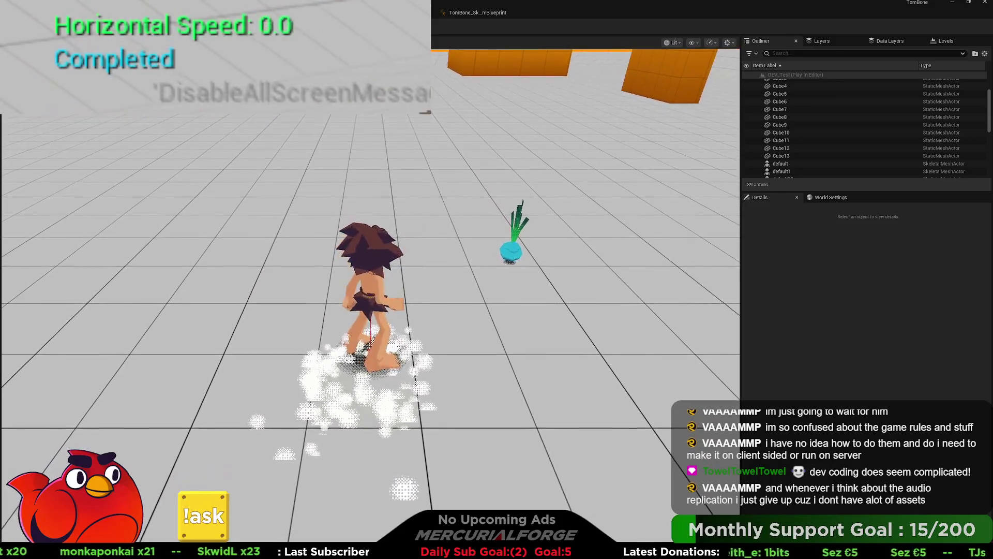
pyautogui.press('space')
pyautogui.press('space')
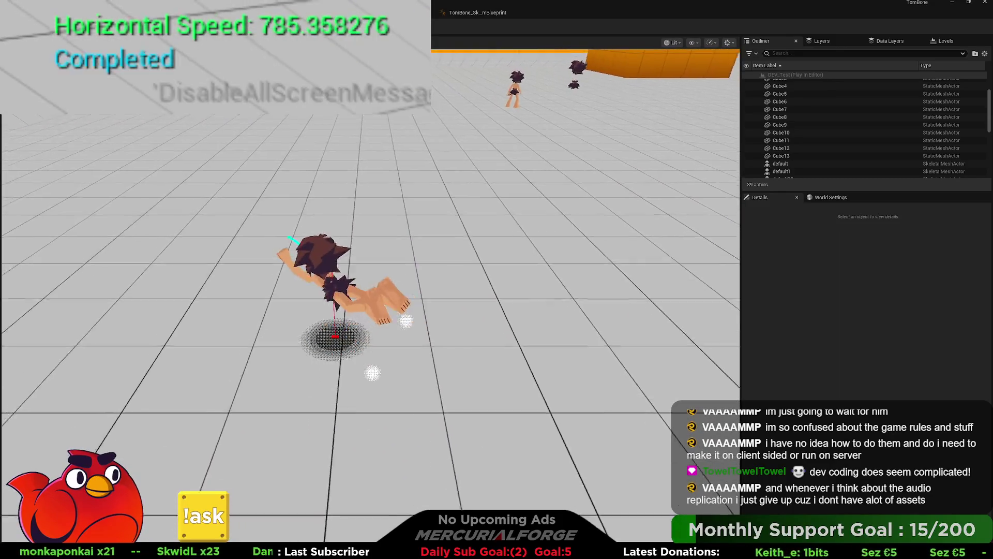
pyautogui.press('space')
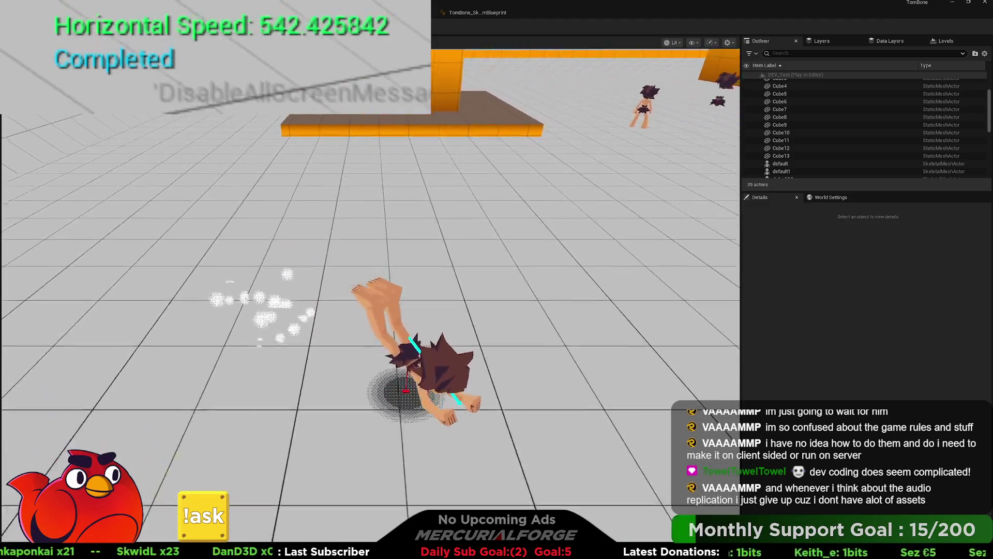
pyautogui.press('space')
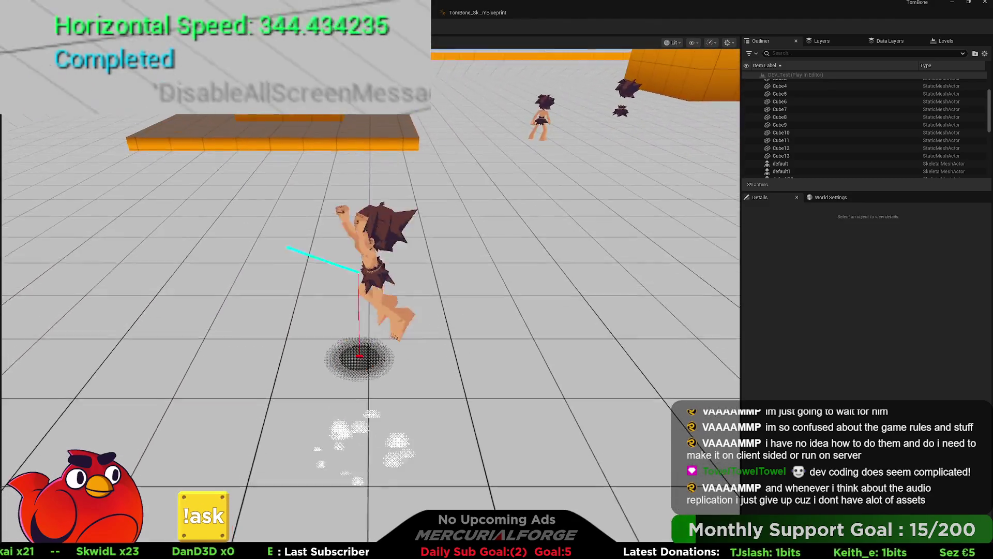
pyautogui.press('space')
pyautogui.press('space')
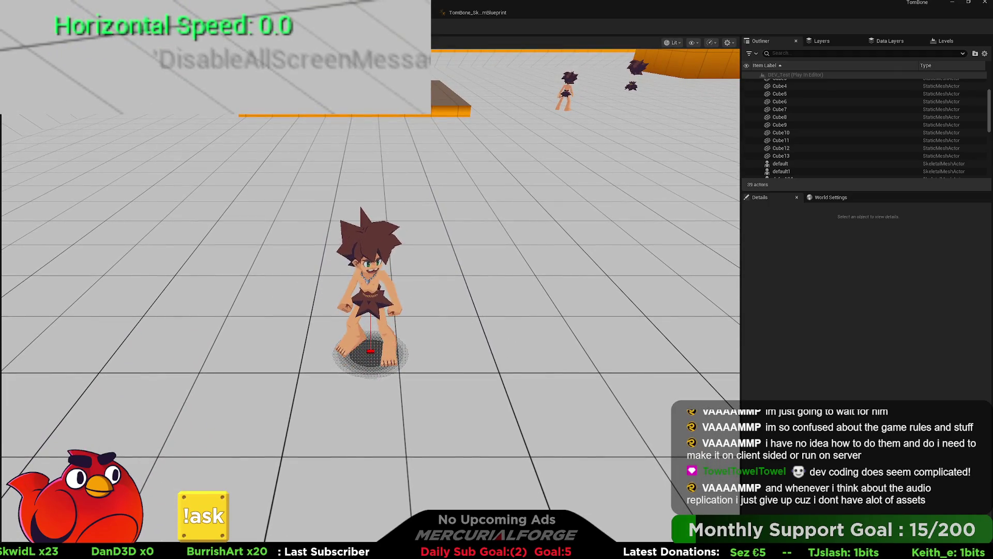
pyautogui.press('Escape')
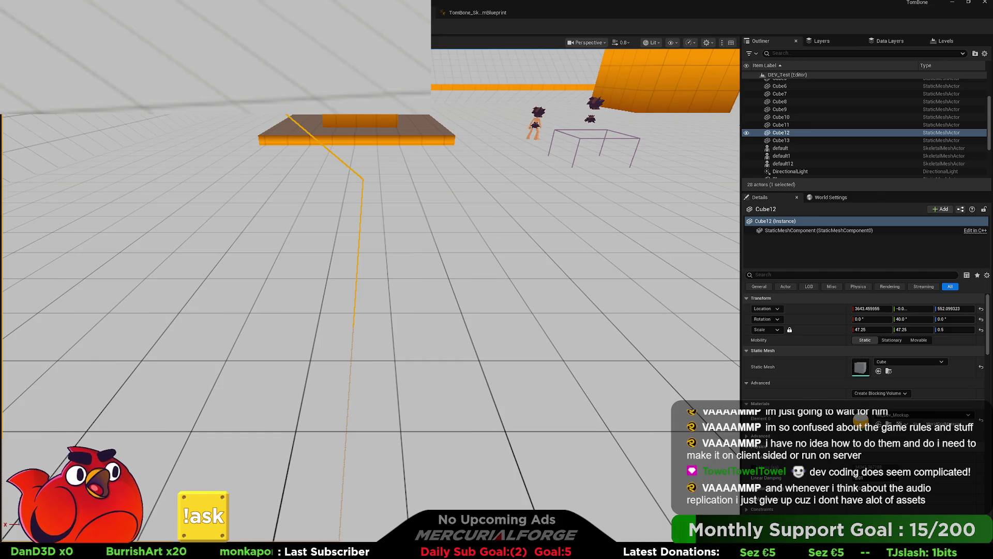
# Step: Return to the BP_Player Blueprint's Input graph showing the dive launch nodes
pyautogui.hotkey('alt', 'Tab')
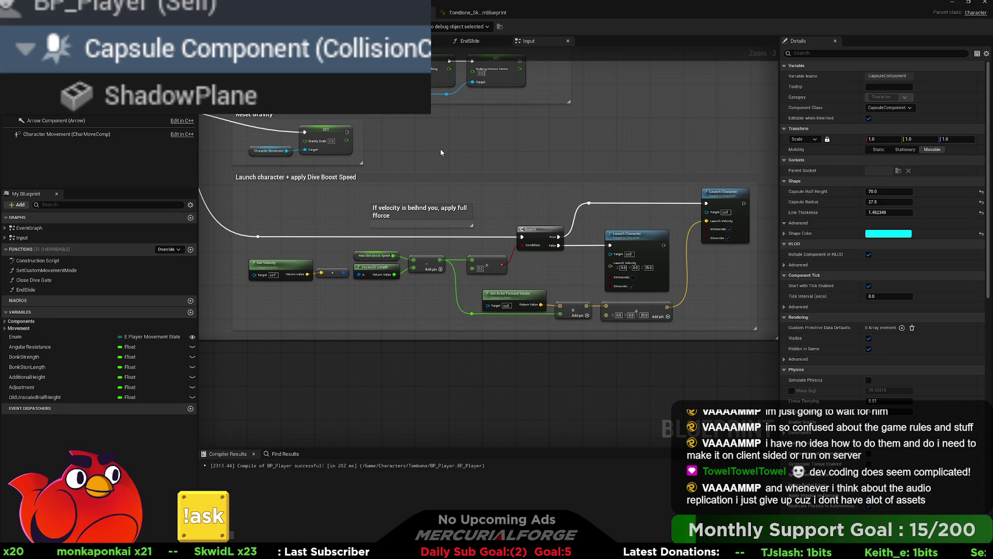
# Step: Survey the DIVE, Default and MOVE sections of the Input graph, then enter the Construction Script
pyautogui.moveTo(440, 148); pyautogui.dragTo(457, 148)
pyautogui.scroll(-5, 440, 148)
pyautogui.moveTo(247, 310); pyautogui.dragTo(451, 286)
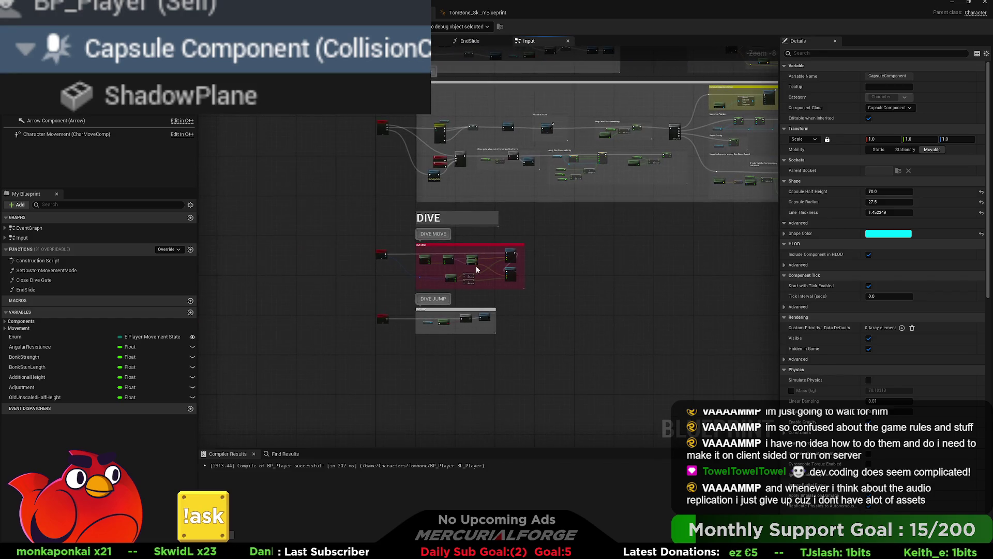
pyautogui.scroll(8, 448, 328)
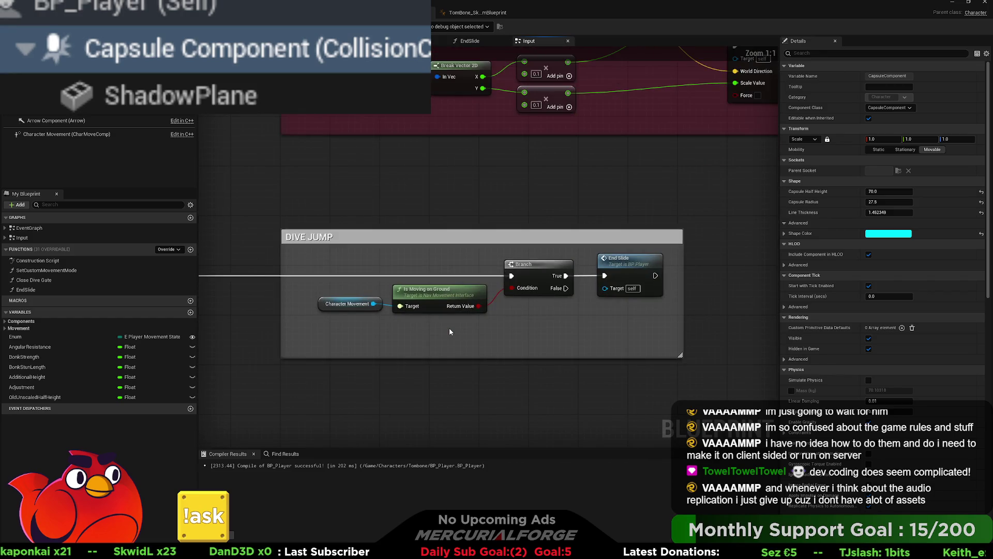
pyautogui.moveTo(585, 331); pyautogui.dragTo(524, 332)
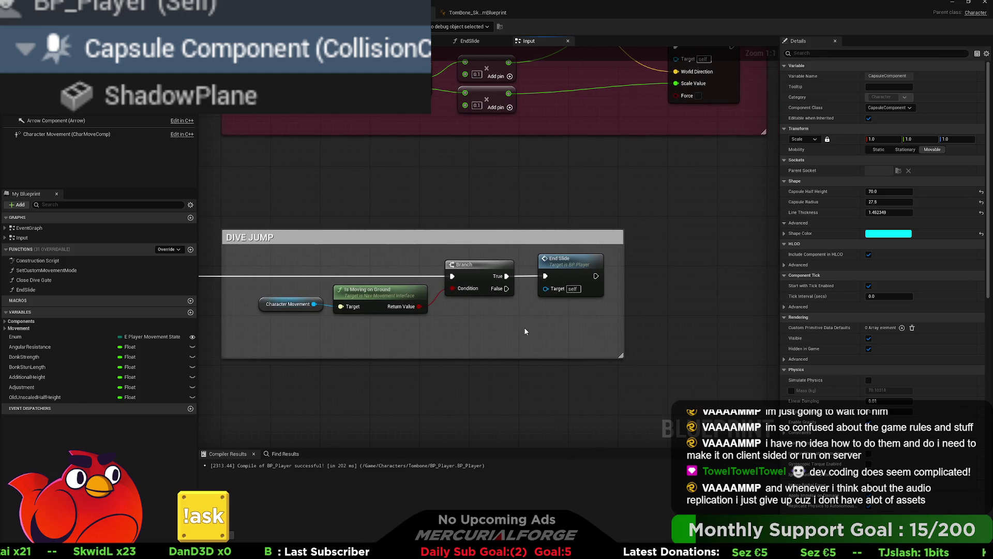
pyautogui.scroll(-10, 525, 331)
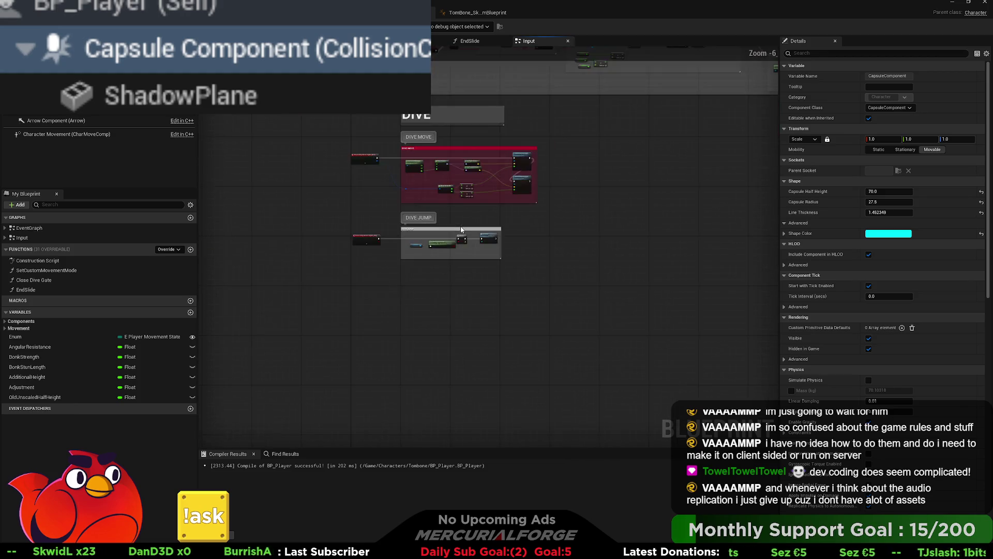
pyautogui.moveTo(464, 171); pyautogui.dragTo(457, 273)
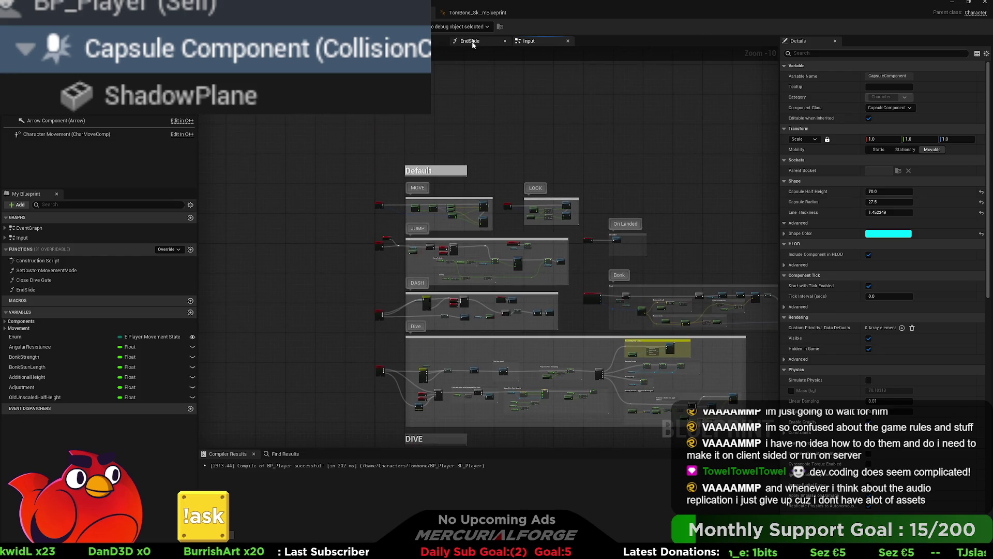
pyautogui.scroll(10, 697, 383)
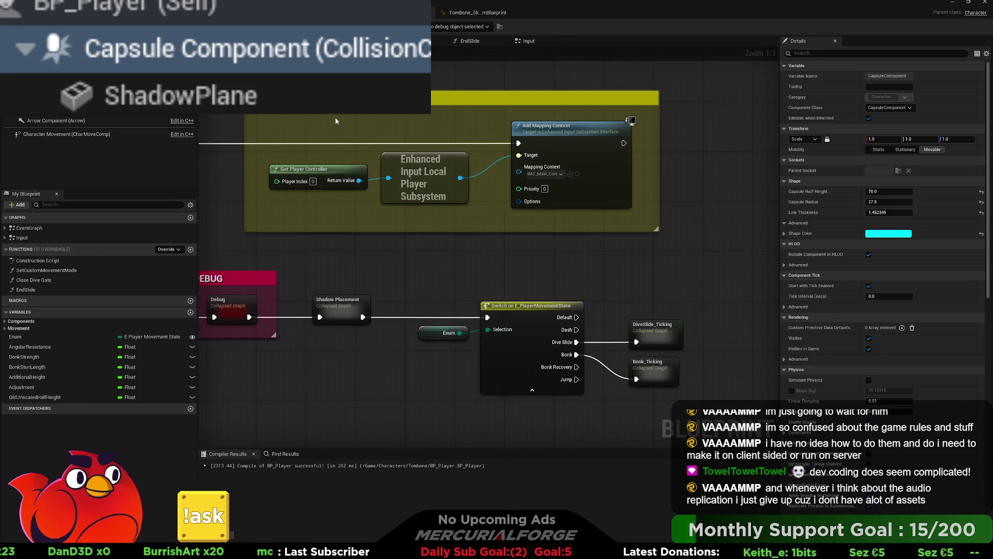
pyautogui.scroll(-5, 585, 233)
pyautogui.doubleClick(37, 260)
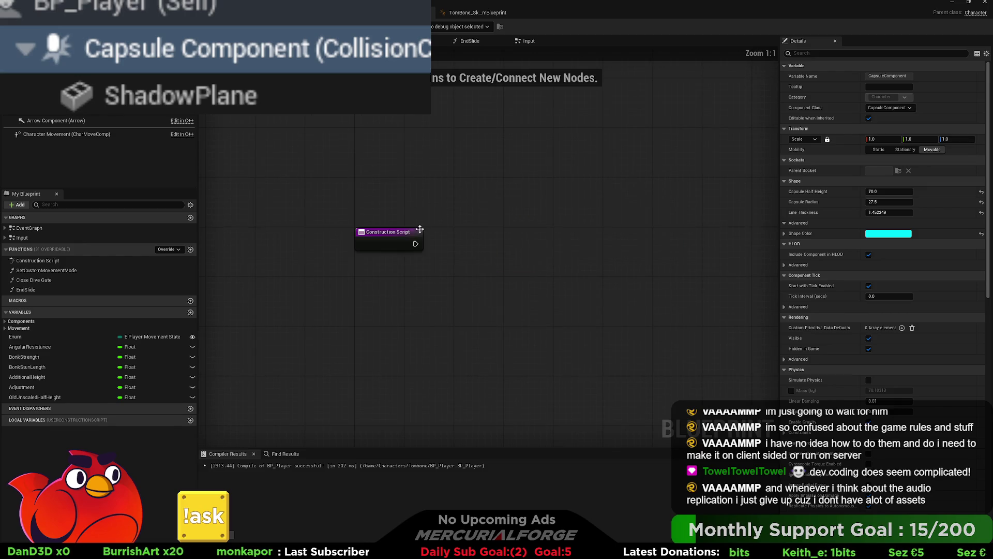
# Step: Place a Mesh reference in the Construction Script, trying and removing an Anim Class node
pyautogui.moveTo(78, 107)
pyautogui.mouseDown()
pyautogui.moveTo(368, 271)
pyautogui.moveTo(464, 271)
pyautogui.mouseUp()
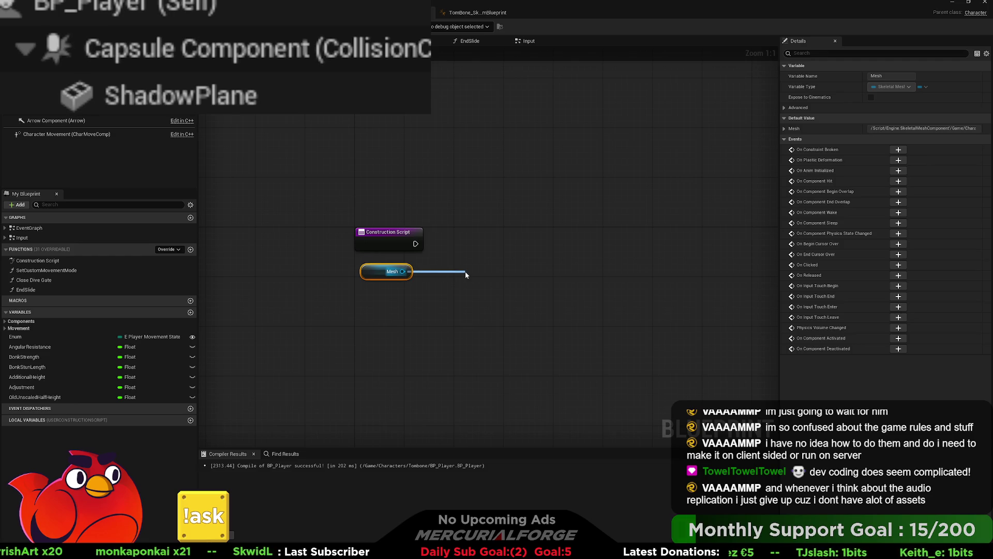
pyautogui.moveTo(465, 271); pyautogui.dragTo(464, 271)
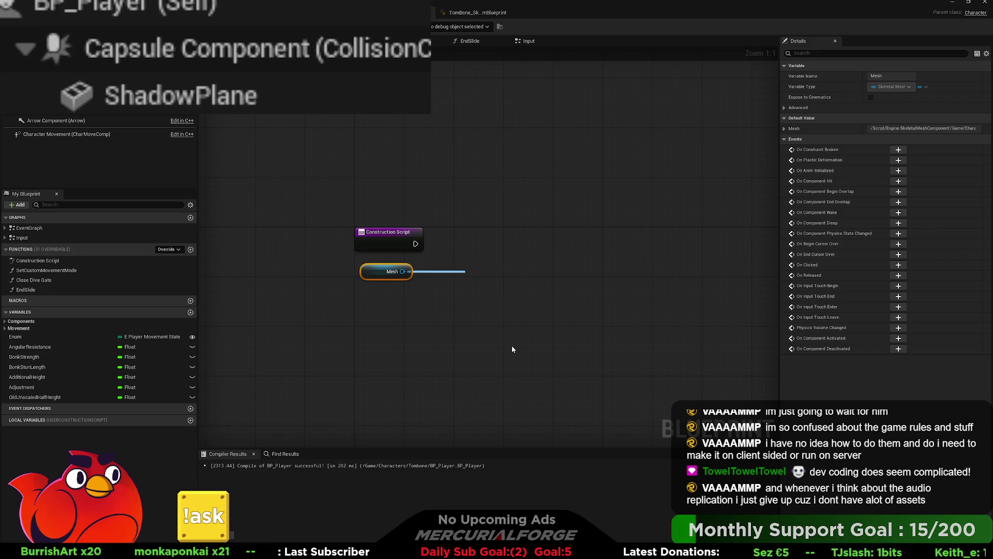
pyautogui.press('Return')
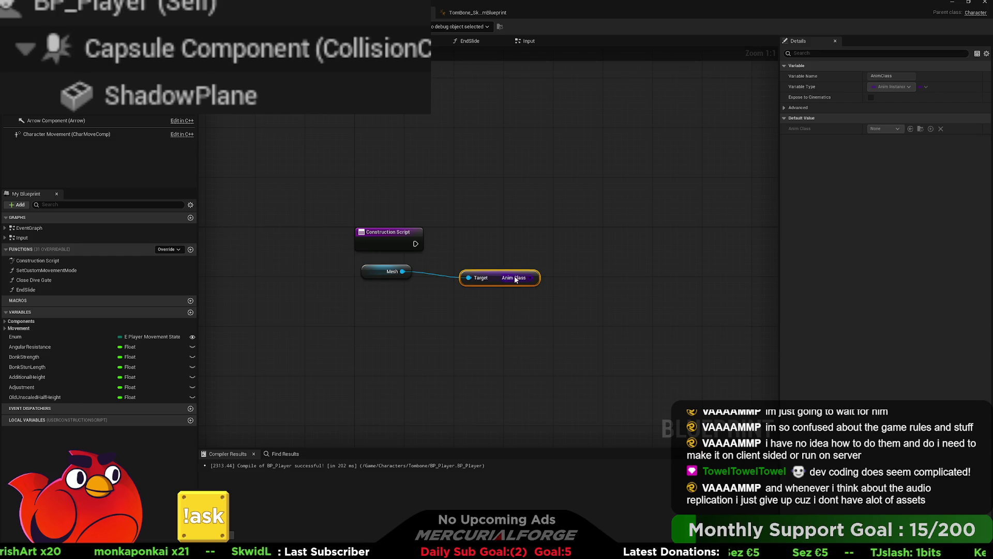
pyautogui.moveTo(521, 275); pyautogui.dragTo(509, 273)
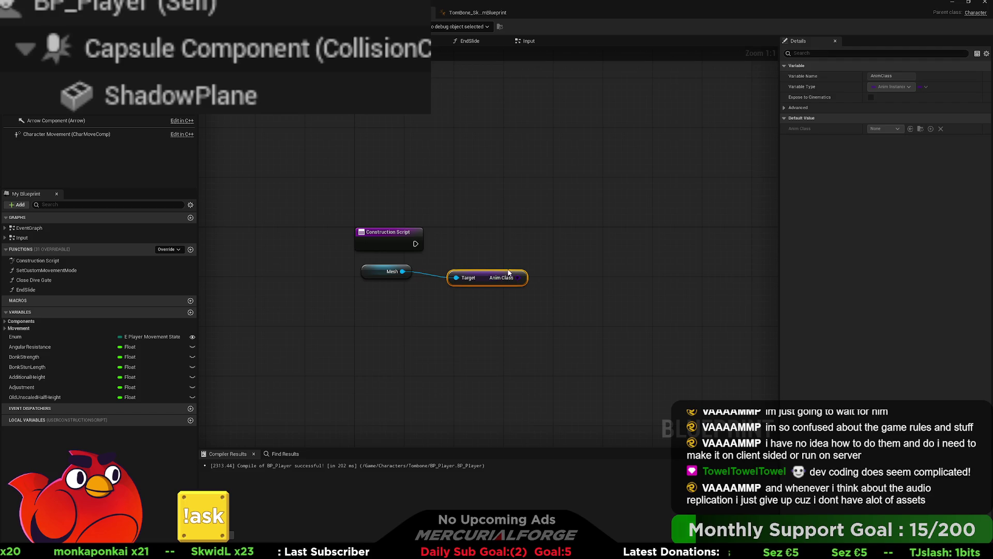
pyautogui.press('Delete')
pyautogui.moveTo(402, 271); pyautogui.dragTo(451, 277)
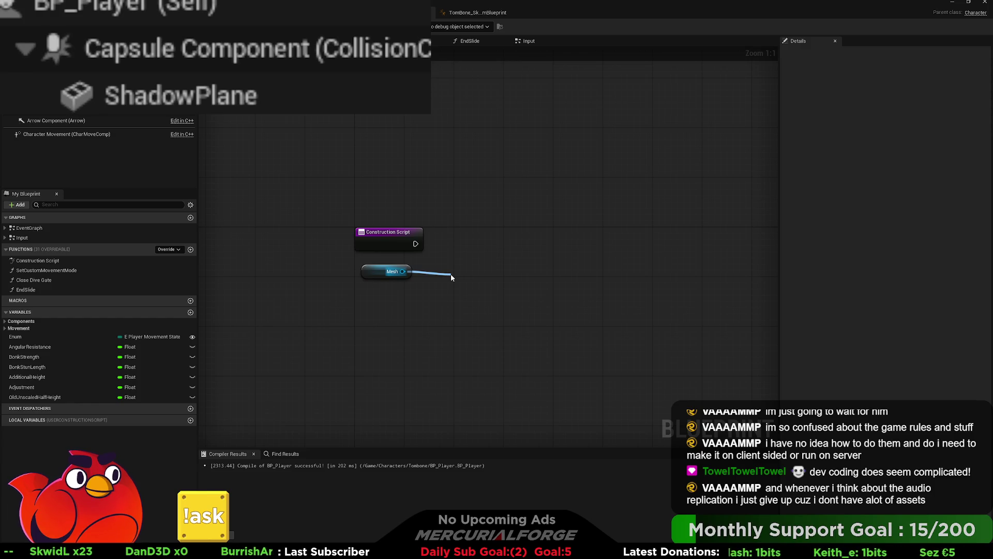
pyautogui.moveTo(451, 274); pyautogui.dragTo(481, 265)
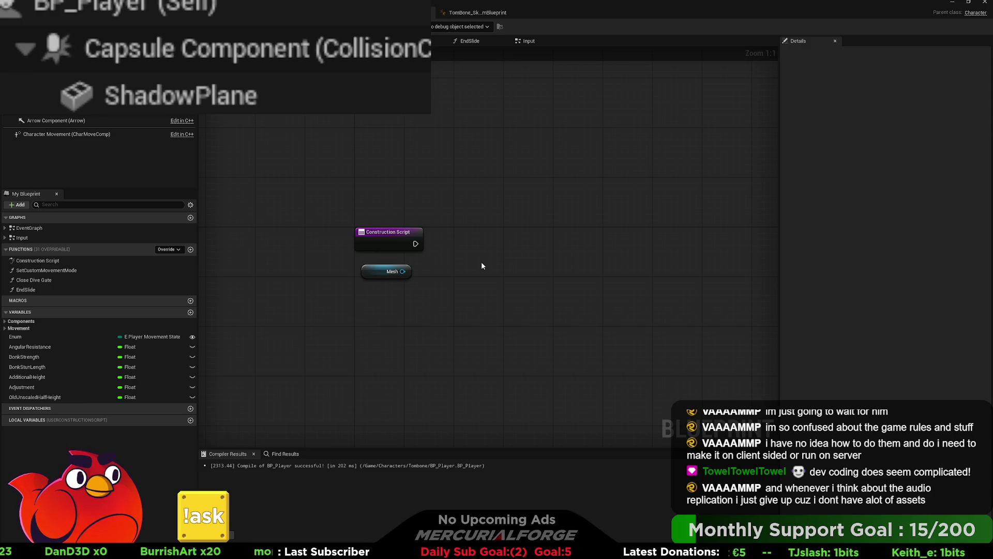
# Step: Try Get Anim Instance and Get Linked Anim Instance nodes off the Mesh output, deleting both
pyautogui.hotkey('ctrl', 'z')
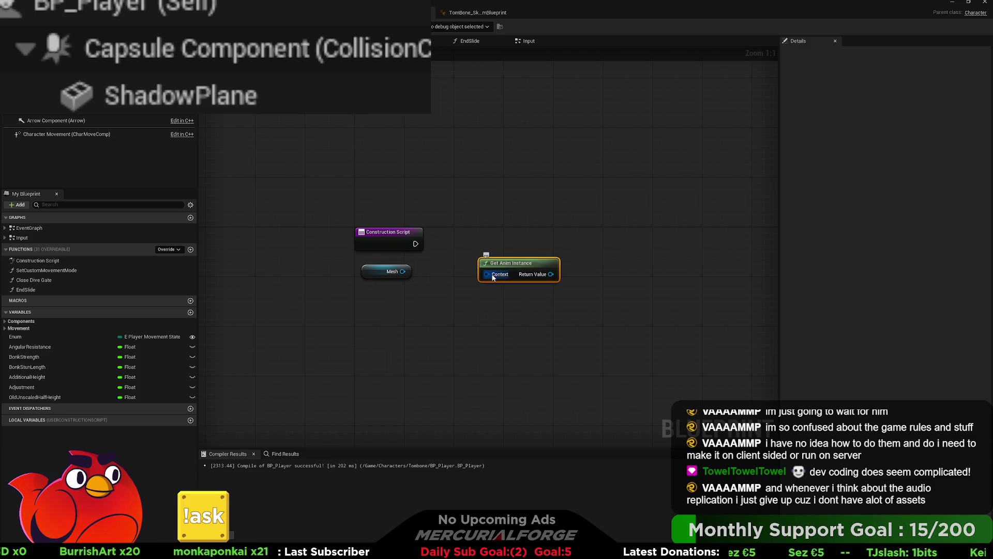
pyautogui.moveTo(487, 274); pyautogui.dragTo(405, 274)
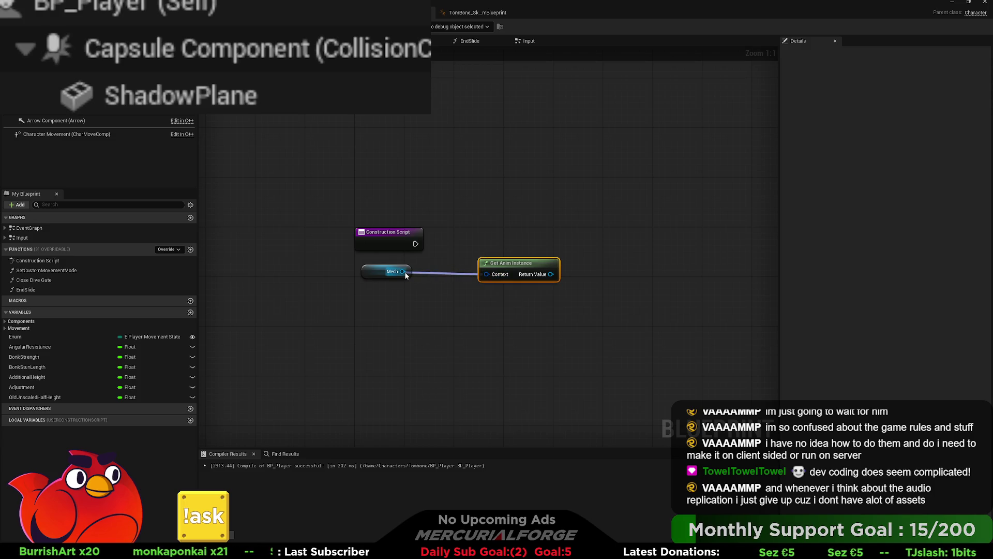
pyautogui.click(466, 246)
pyautogui.click(501, 262)
pyautogui.press('Delete')
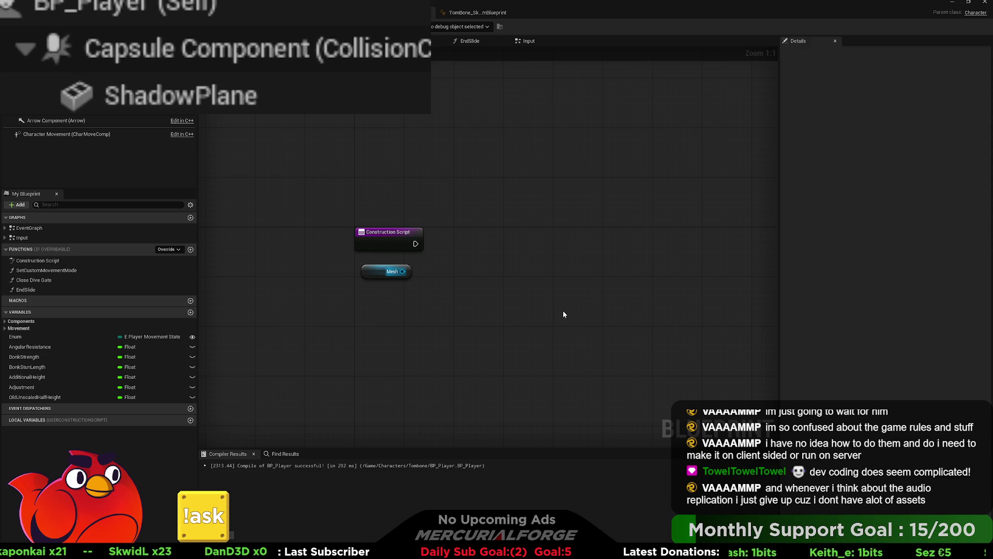
pyautogui.hotkey('ctrl', 'v')
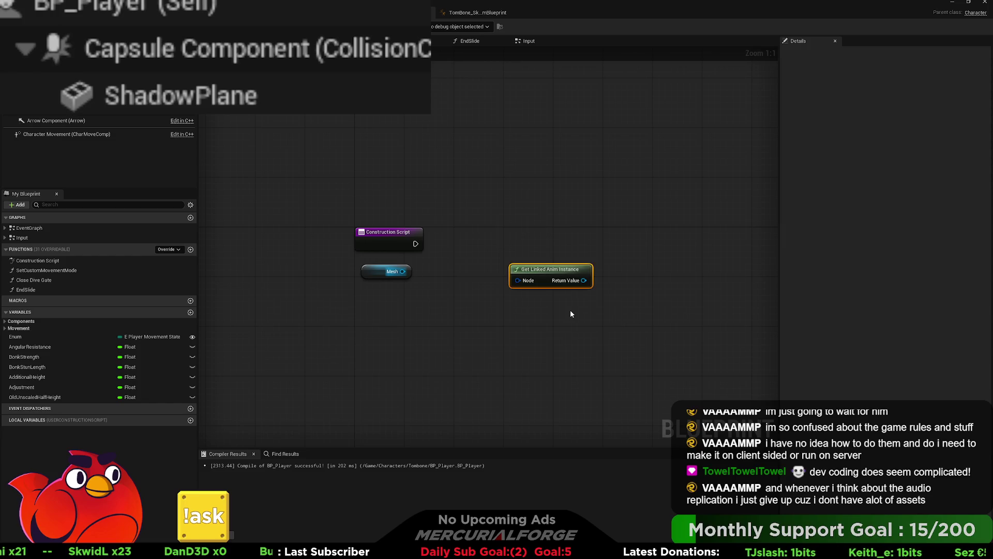
pyautogui.press('Delete')
pyautogui.moveTo(403, 271); pyautogui.dragTo(444, 281)
# Step: Delete the Mesh and Skeletal Mesh nodes so only the Construction Script entry remains
pyautogui.moveTo(517, 284); pyautogui.dragTo(557, 283)
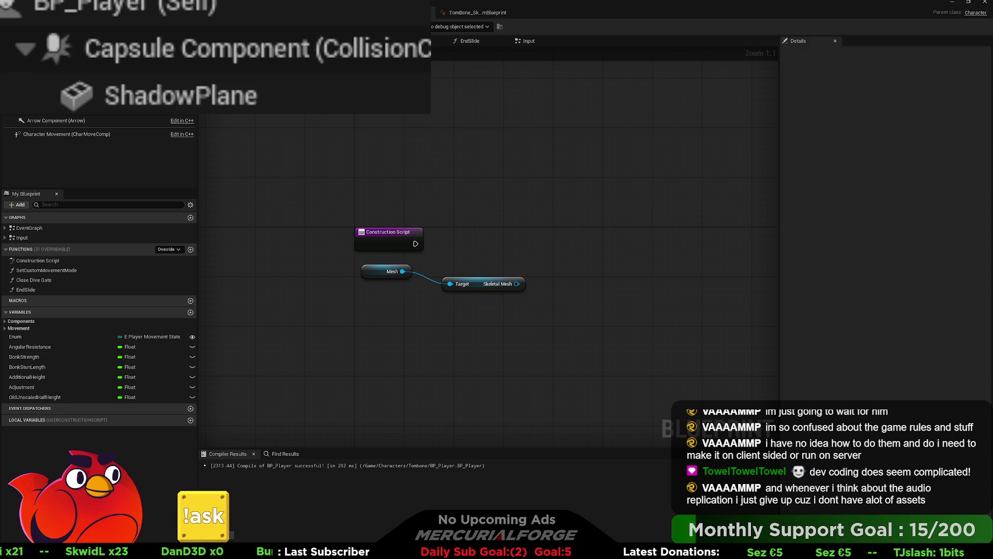
pyautogui.moveTo(566, 269)
pyautogui.mouseDown()
pyautogui.moveTo(440, 305)
pyautogui.moveTo(365, 313)
pyautogui.mouseUp()
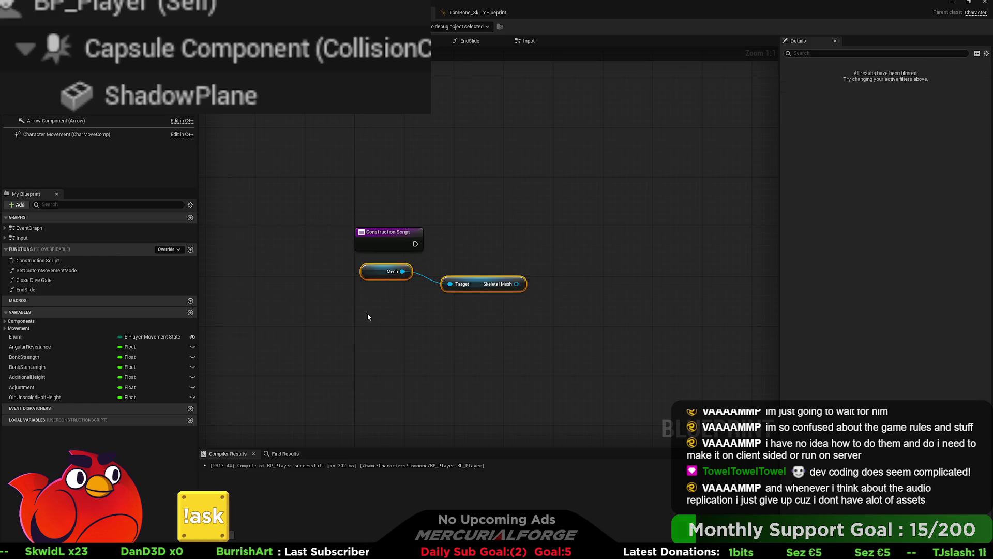
pyautogui.press('Delete')
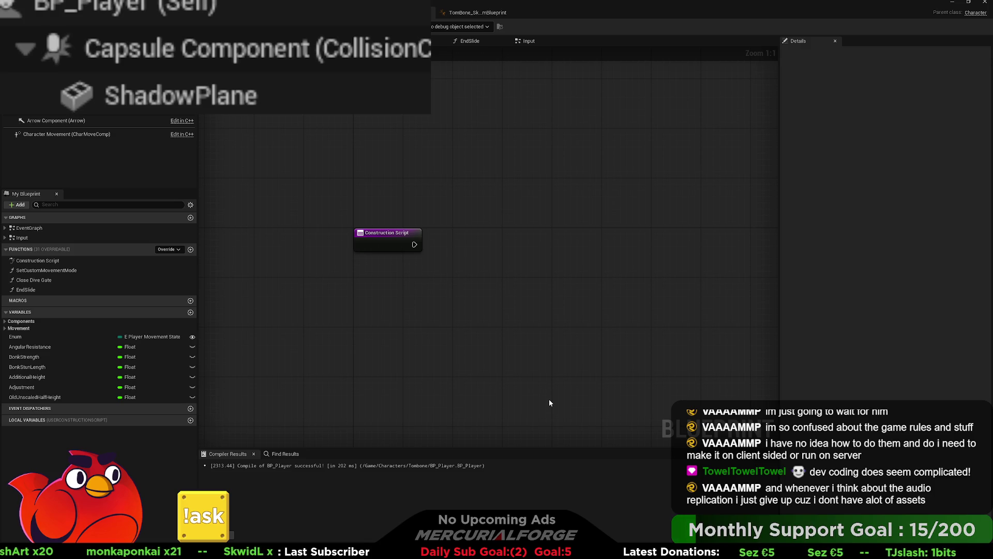
# Step: Print Get Main Anim Instance's display name from the Construction Script; compiling reports a Target error
pyautogui.hotkey('ctrl', 'v')
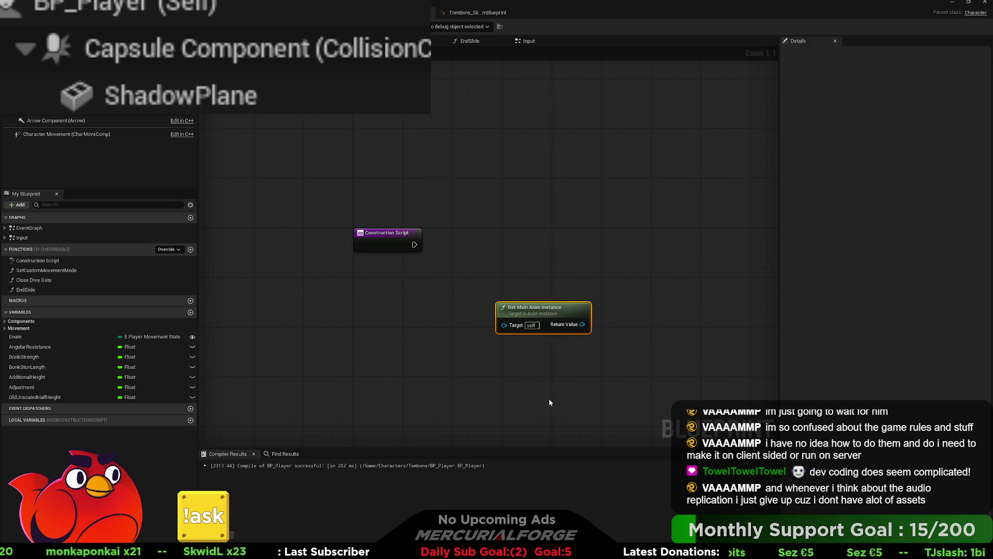
pyautogui.moveTo(537, 315); pyautogui.dragTo(396, 287)
pyautogui.moveTo(414, 244); pyautogui.dragTo(496, 223)
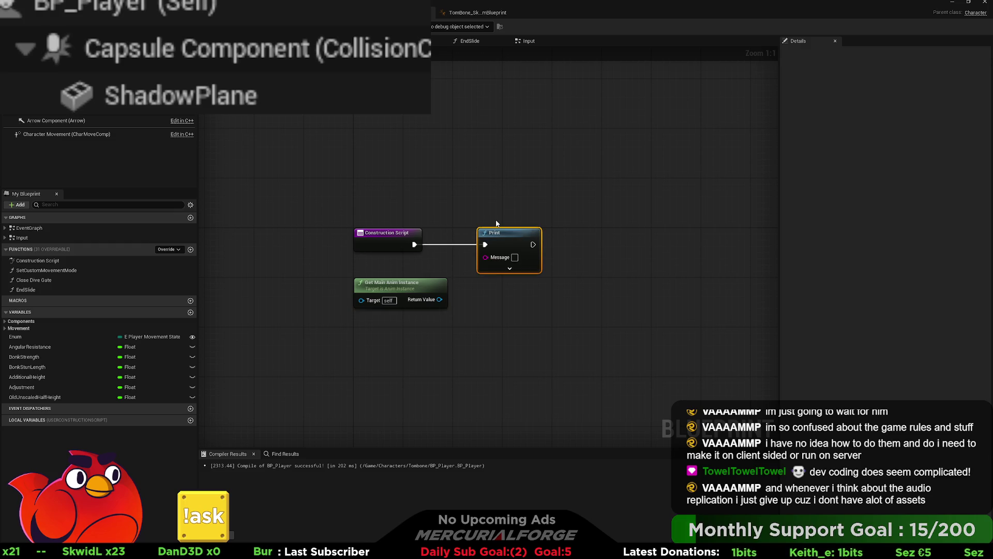
pyautogui.moveTo(439, 300); pyautogui.dragTo(485, 257)
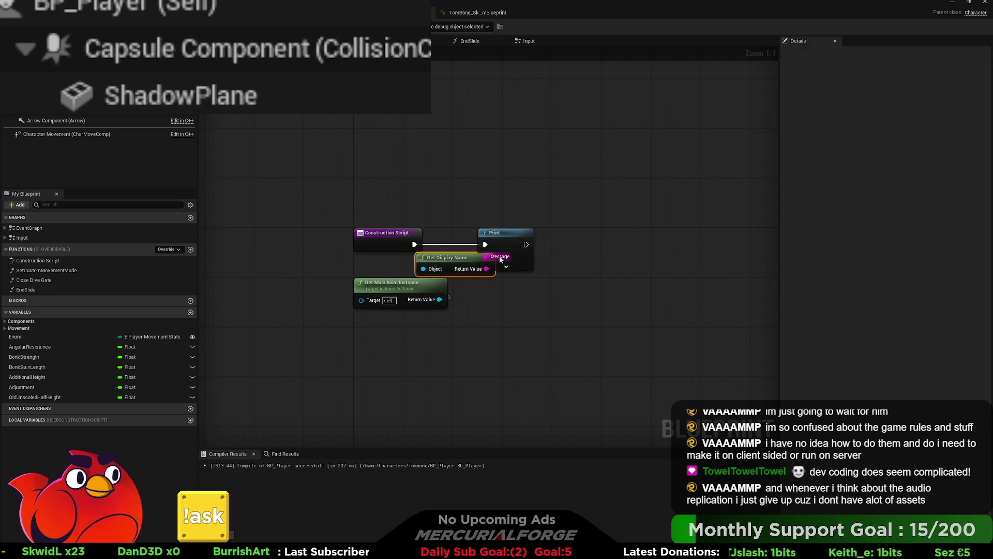
pyautogui.press('F7')
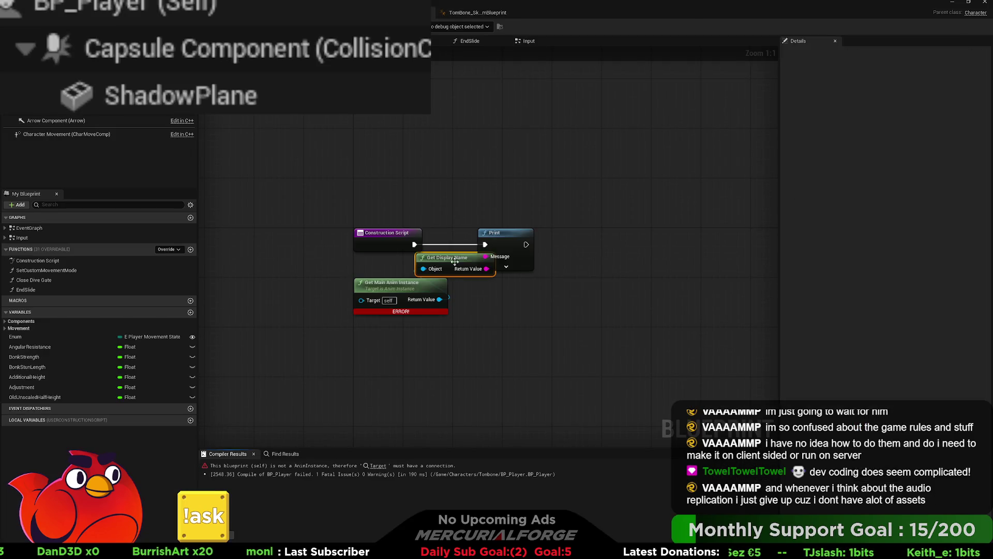
pyautogui.click(51, 107)
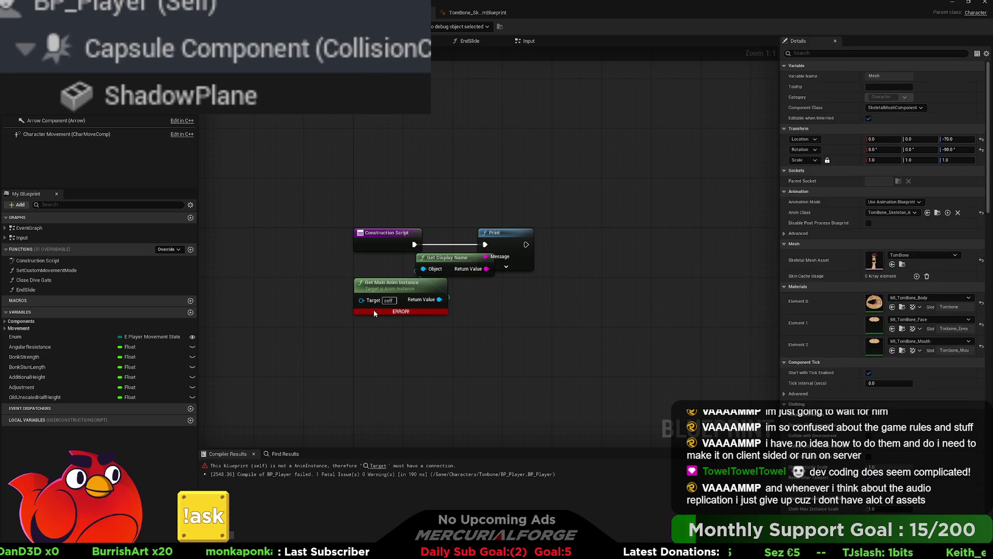
pyautogui.moveTo(359, 300)
pyautogui.mouseDown()
pyautogui.moveTo(309, 298)
pyautogui.moveTo(363, 293)
pyautogui.mouseUp()
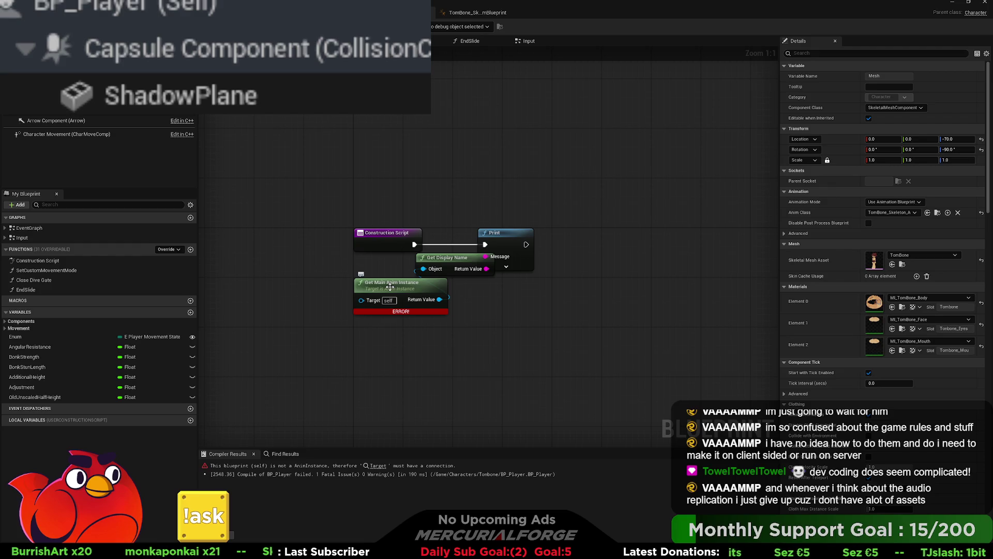
# Step: Relocate the Print, Get Display Name and Get Main Anim Instance nodes into the EventGraph in a tidy row
pyautogui.moveTo(503, 292); pyautogui.dragTo(413, 267)
pyautogui.press('Delete')
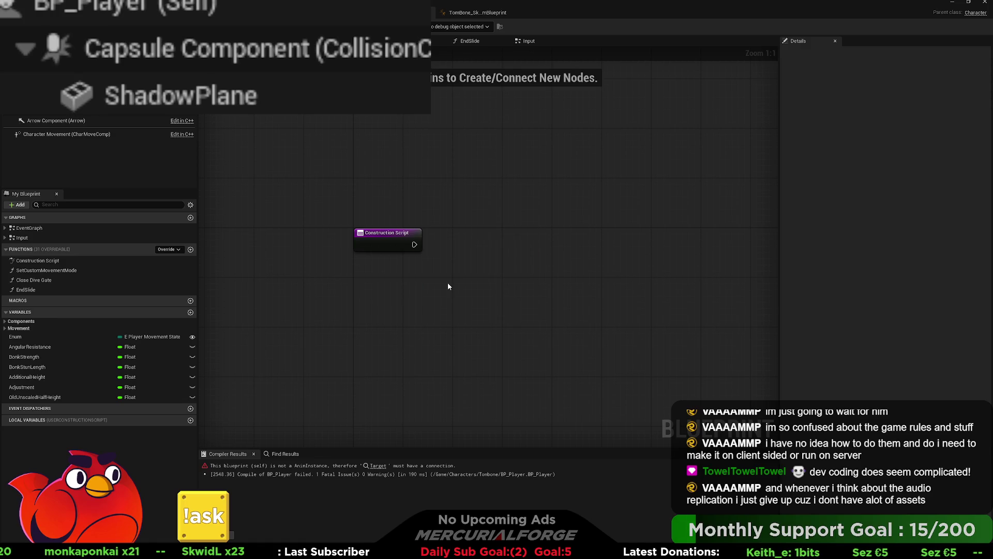
pyautogui.click(406, 41)
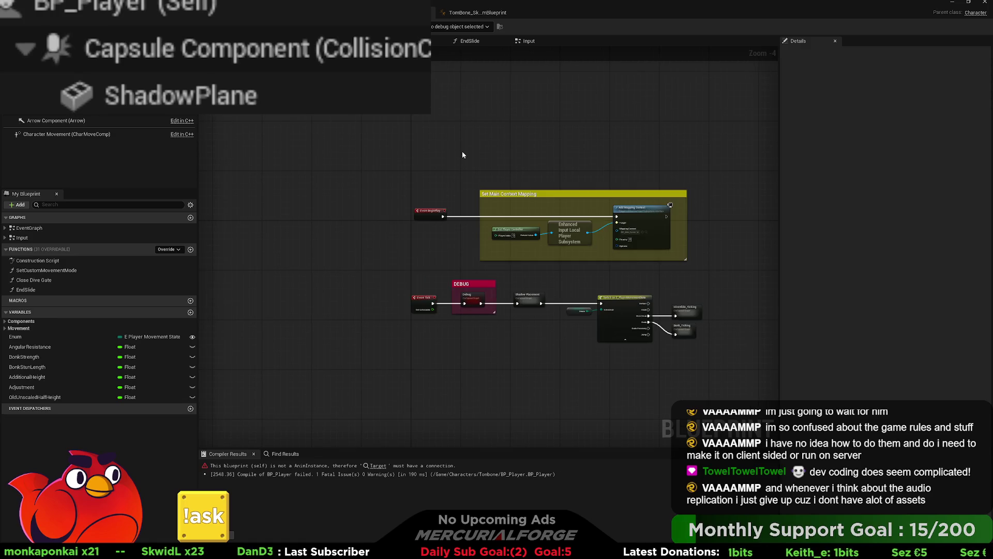
pyautogui.hotkey('ctrl', 'v')
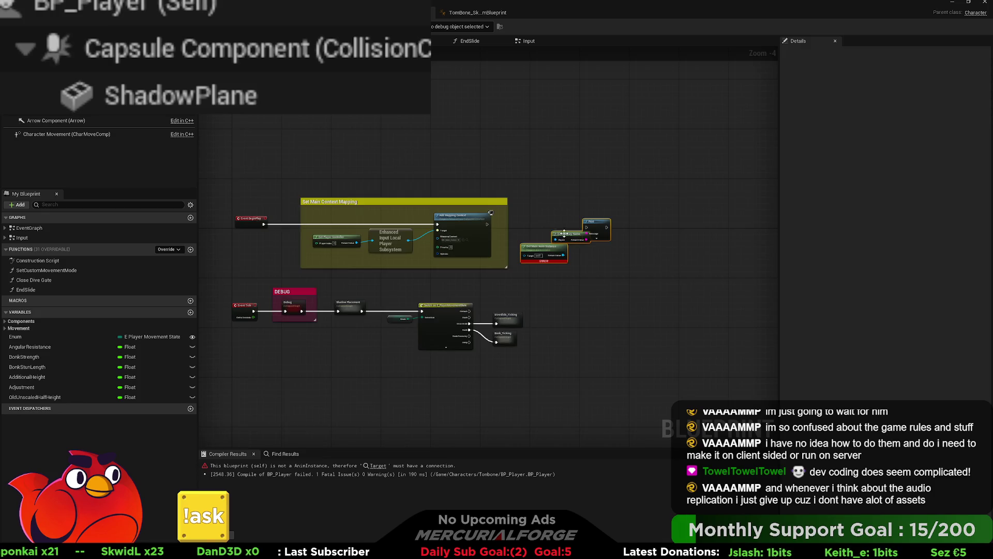
pyautogui.scroll(4, 552, 228)
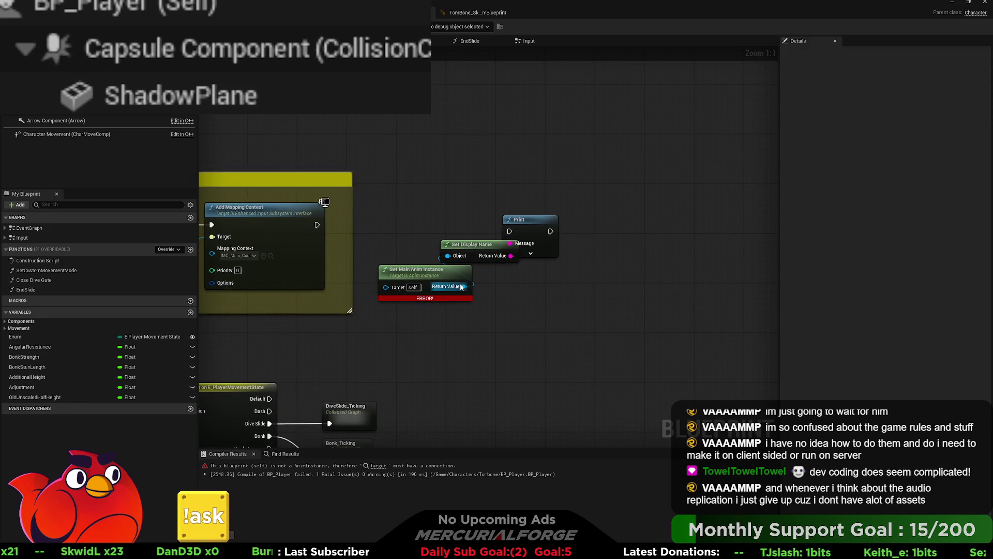
pyautogui.moveTo(536, 224); pyautogui.dragTo(629, 224)
pyautogui.moveTo(493, 249); pyautogui.dragTo(542, 267)
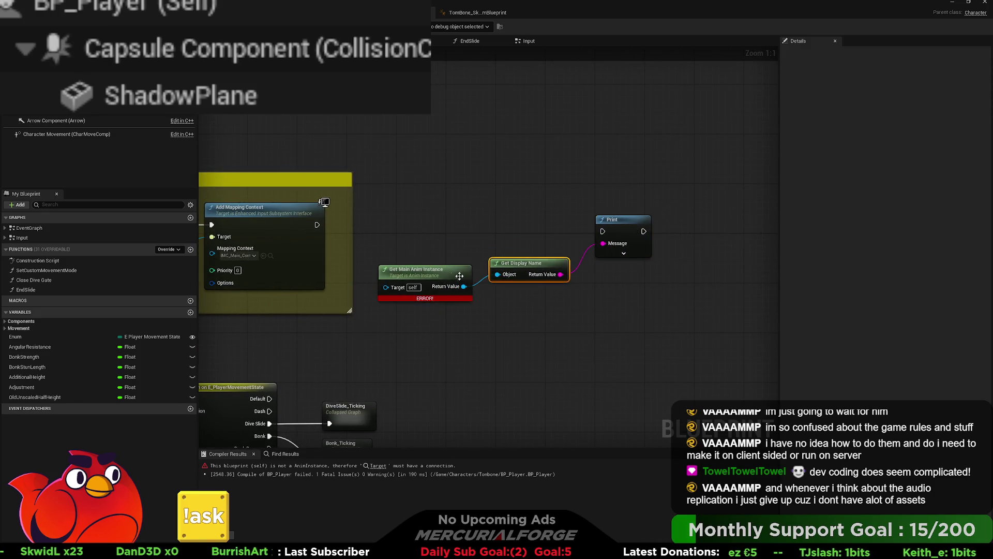
pyautogui.moveTo(445, 271); pyautogui.dragTo(438, 221)
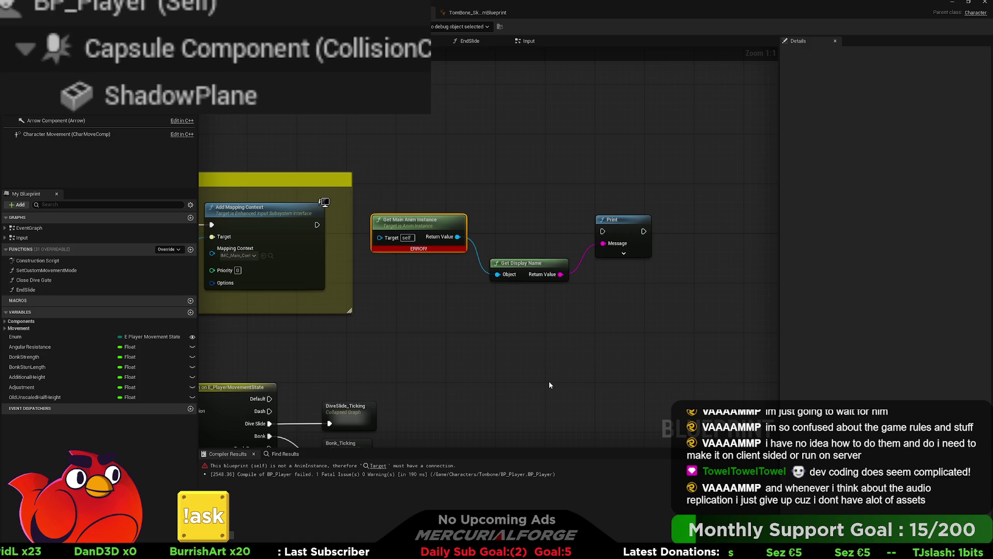
pyautogui.hotkey('ctrl', 'v')
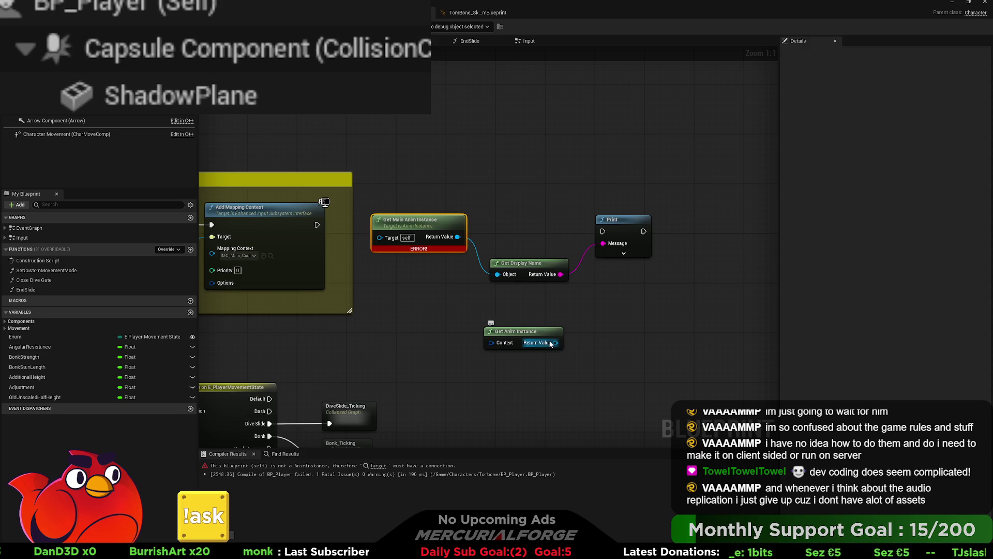
# Step: Add a Mesh getter to the EventGraph, recompile, and discard a stray Skeletal Mesh node
pyautogui.moveTo(552, 342)
pyautogui.mouseDown()
pyautogui.moveTo(611, 253)
pyautogui.moveTo(603, 243)
pyautogui.moveTo(434, 224)
pyautogui.moveTo(317, 224)
pyautogui.mouseUp()
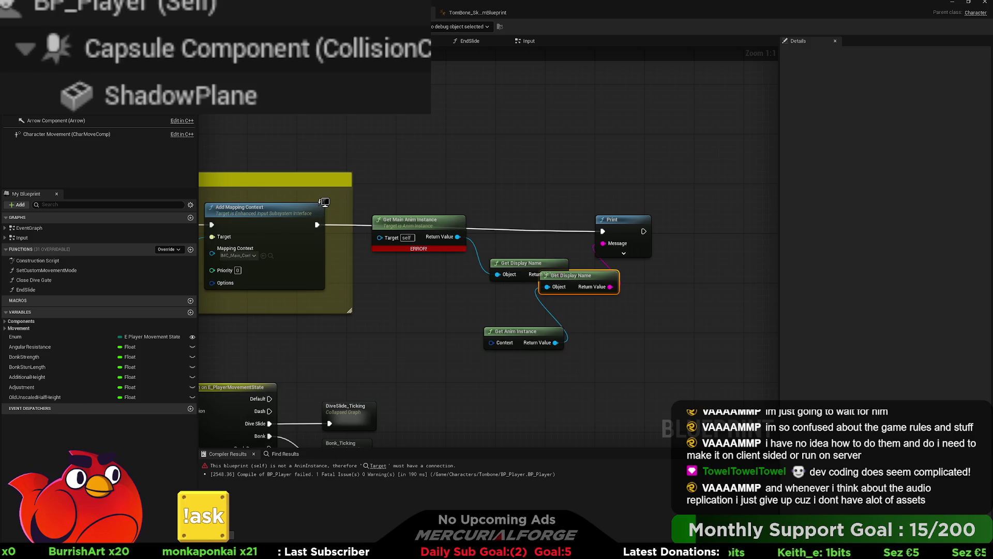
pyautogui.press('F7')
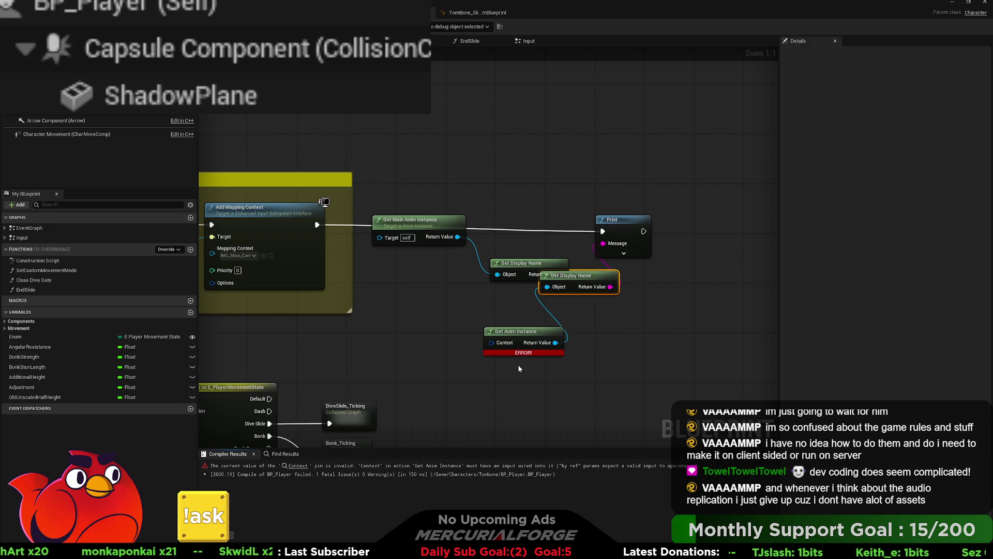
pyautogui.click(62, 109)
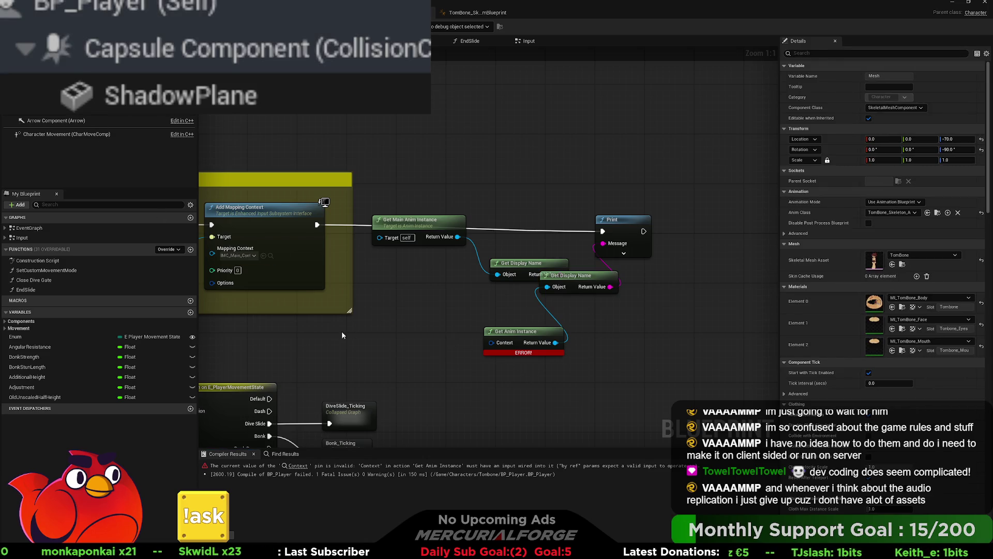
pyautogui.moveTo(341, 334); pyautogui.dragTo(342, 330)
pyautogui.moveTo(382, 333); pyautogui.dragTo(491, 343)
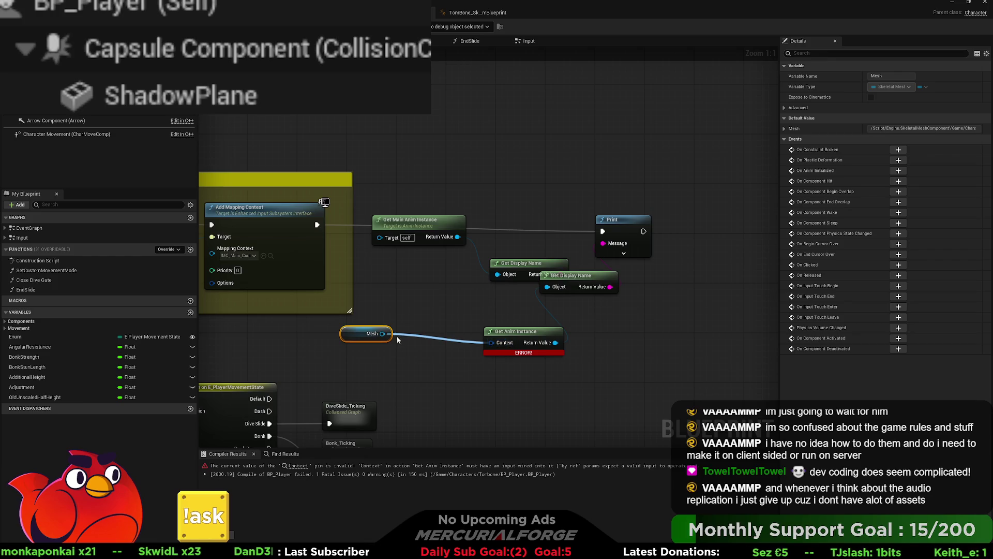
pyautogui.moveTo(384, 334); pyautogui.dragTo(412, 365)
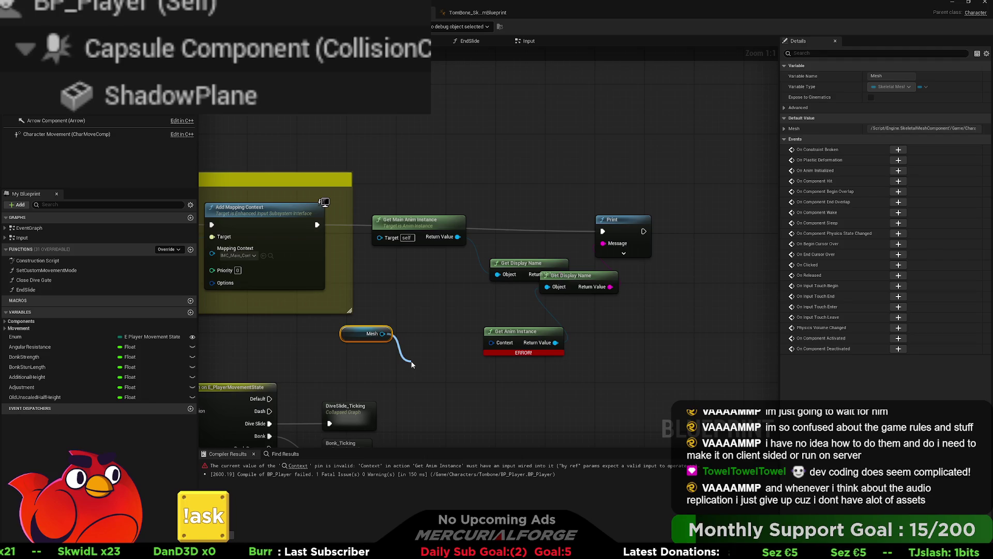
pyautogui.moveTo(412, 364)
pyautogui.mouseDown()
pyautogui.moveTo(445, 379)
pyautogui.moveTo(539, 386)
pyautogui.mouseUp()
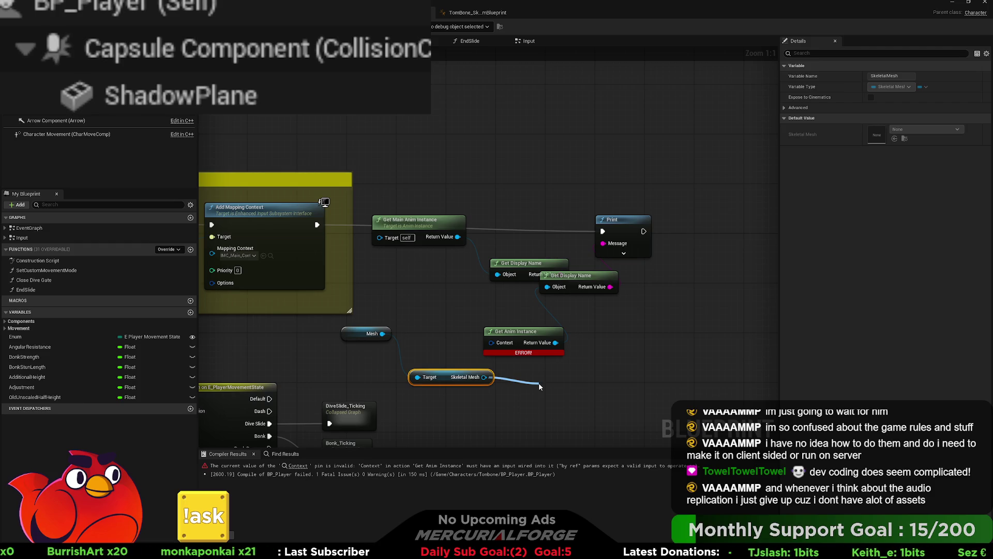
pyautogui.click(590, 361)
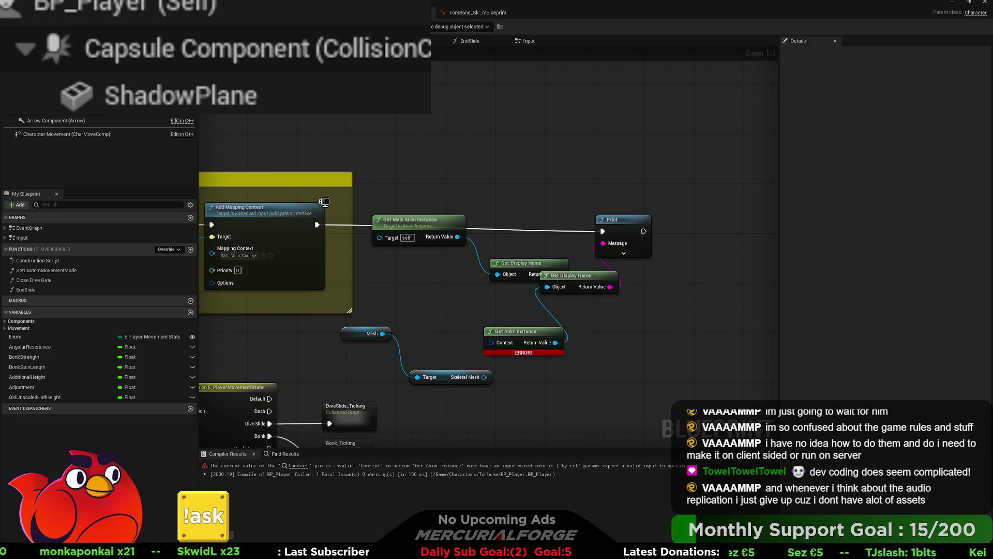
pyautogui.click(450, 376)
pyautogui.press('Delete')
# Step: Replace the erroring chain: print Mesh's Get Anim Instance name after Add Mapping Context, then play-test
pyautogui.moveTo(382, 333); pyautogui.dragTo(428, 381)
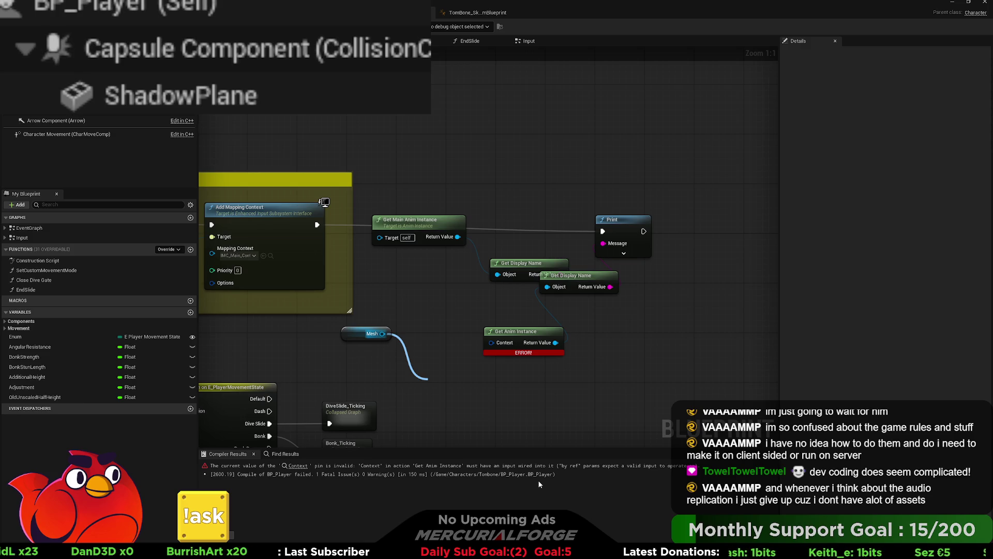
pyautogui.moveTo(538, 484); pyautogui.dragTo(620, 384)
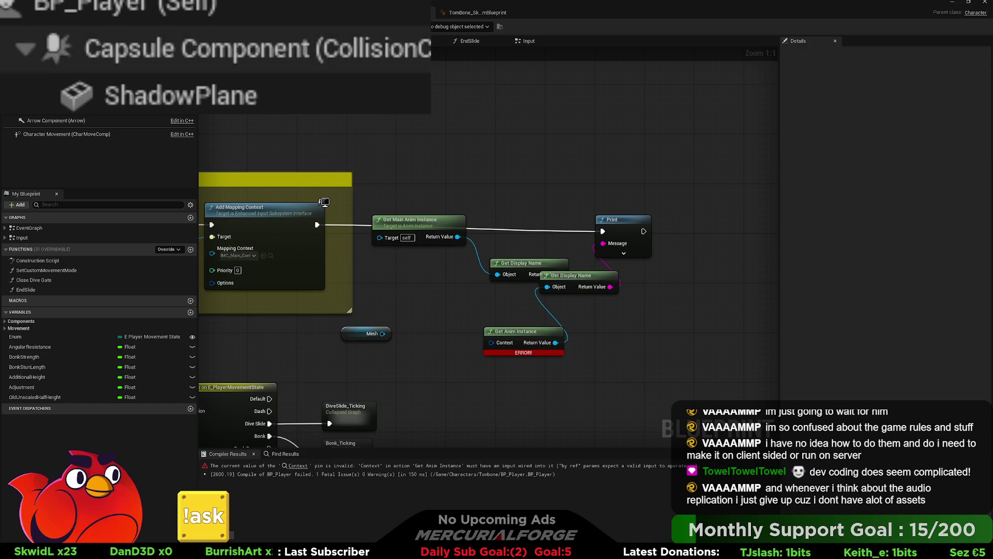
pyautogui.moveTo(383, 334); pyautogui.dragTo(423, 382)
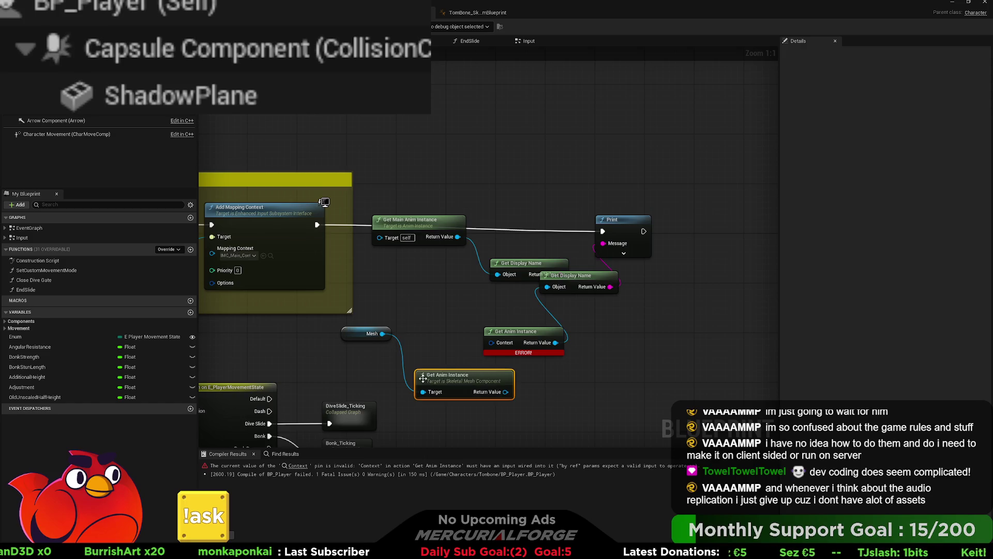
pyautogui.moveTo(625, 347)
pyautogui.mouseDown()
pyautogui.moveTo(421, 210)
pyautogui.moveTo(420, 166)
pyautogui.mouseUp()
pyautogui.press('Delete')
pyautogui.moveTo(477, 371); pyautogui.dragTo(457, 313)
pyautogui.moveTo(366, 233)
pyautogui.mouseDown()
pyautogui.moveTo(650, 208)
pyautogui.moveTo(656, 265)
pyautogui.moveTo(379, 215)
pyautogui.moveTo(333, 226)
pyautogui.mouseUp()
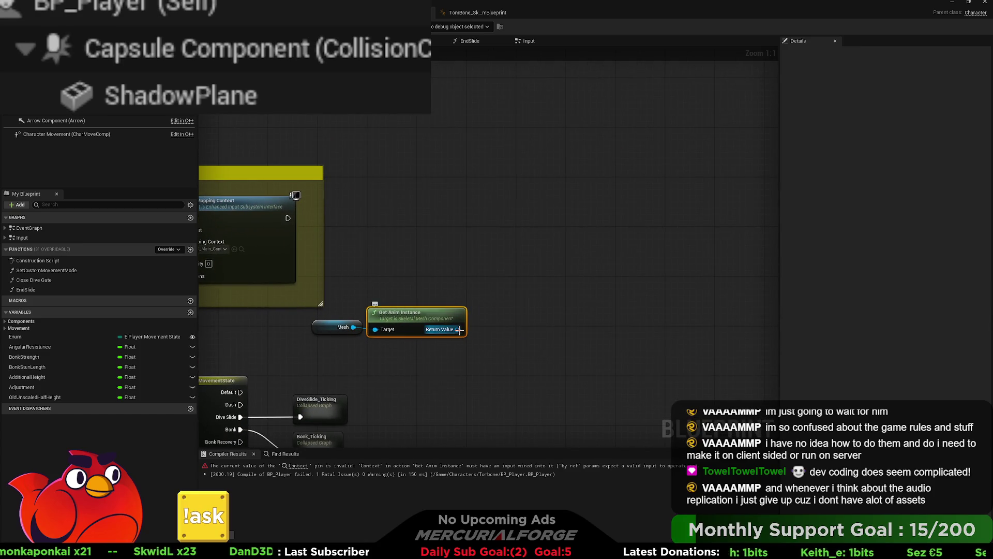
pyautogui.moveTo(288, 217); pyautogui.dragTo(584, 211)
pyautogui.moveTo(457, 330); pyautogui.dragTo(586, 237)
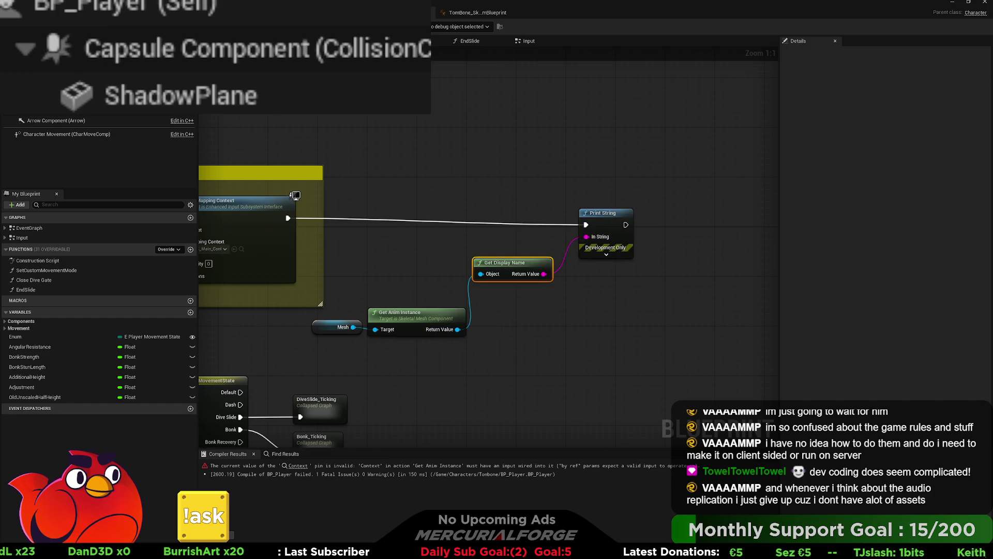
pyautogui.hotkey('alt', 'p')
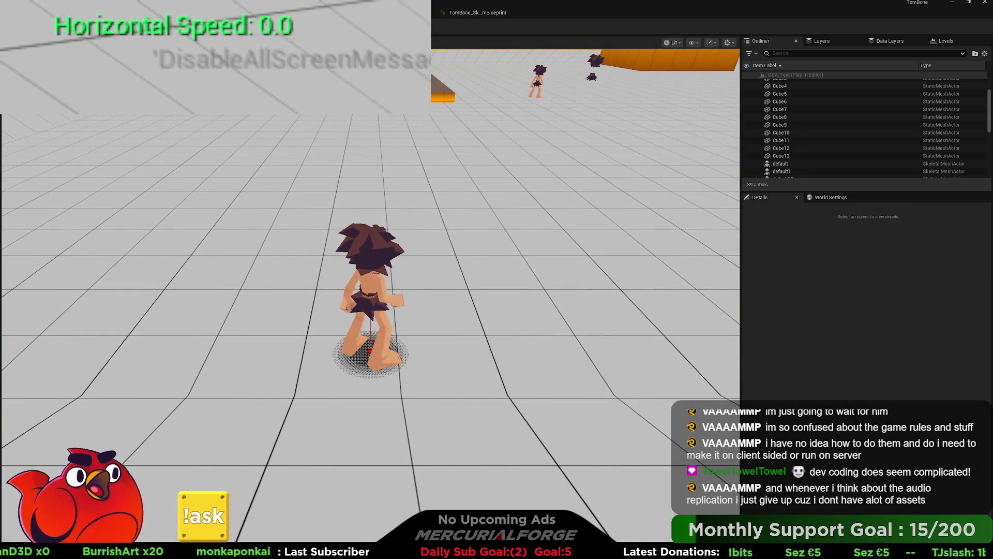
# Step: Stop the play session, browse the TEST animations folder in the content drawer, and replay
pyautogui.press('Escape')
pyautogui.hotkey('ctrl', 'space')
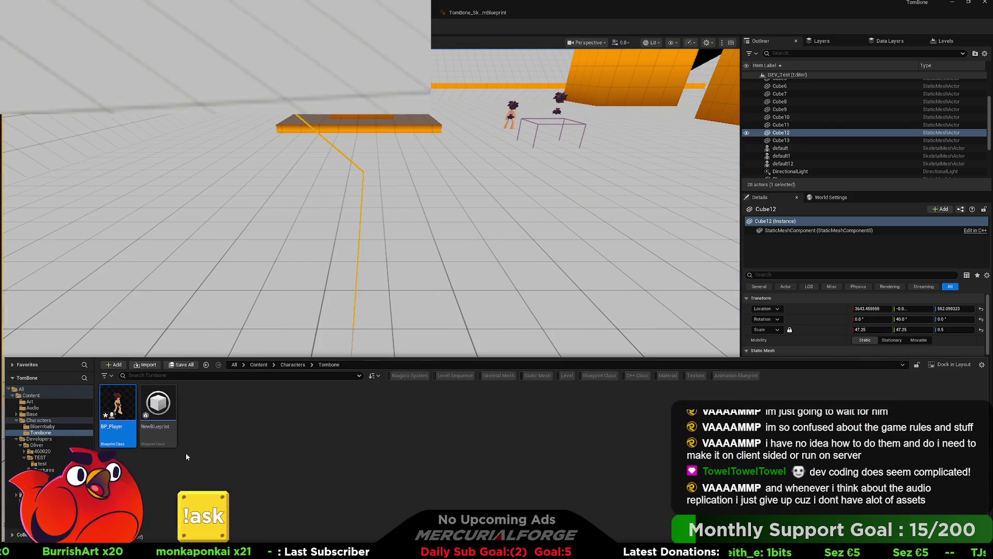
pyautogui.click(42, 457)
pyautogui.click(41, 463)
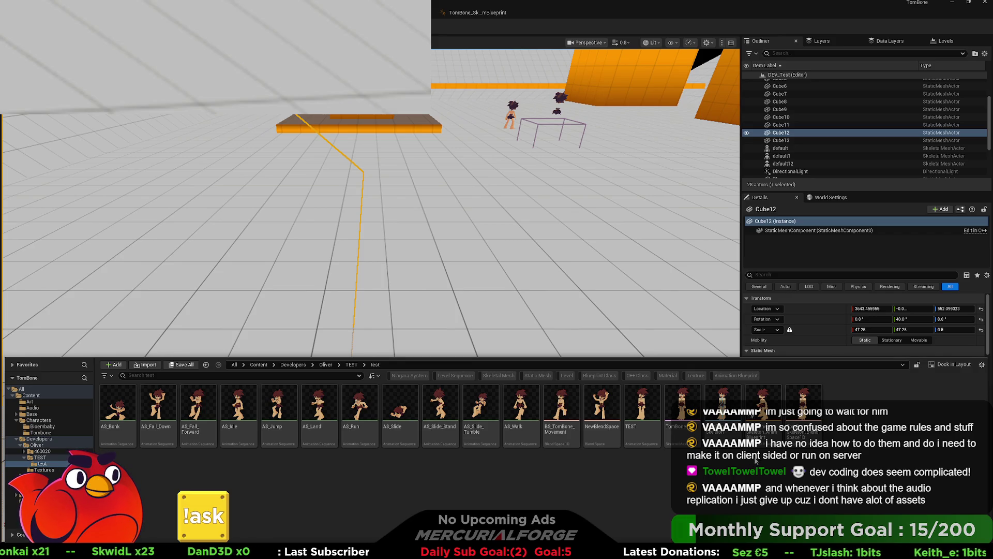
pyautogui.hotkey('alt', 'p')
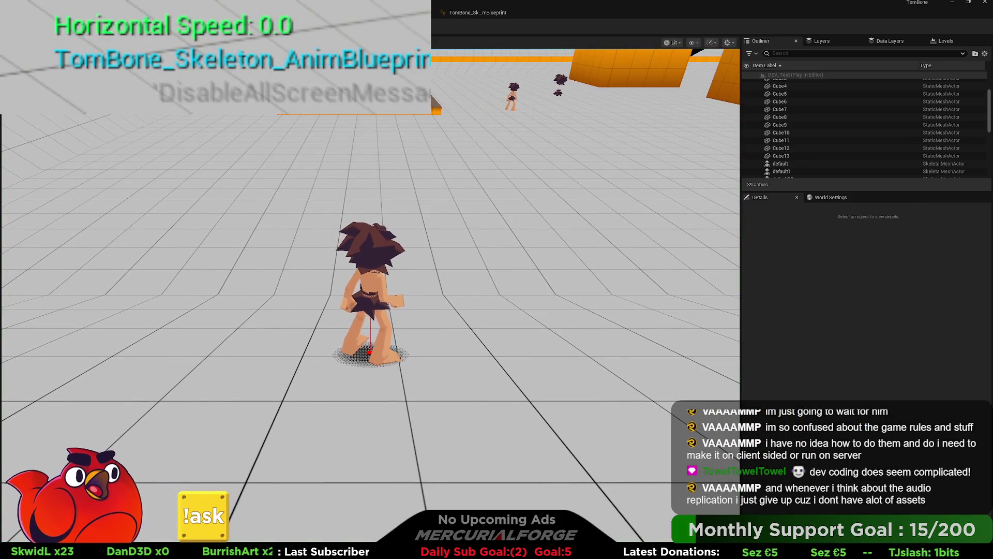
pyautogui.press('Escape')
# Step: Rename the animation blueprint to ABP_TomBone and open it, then return to BP_Player
pyautogui.hotkey('ctrl', 'space')
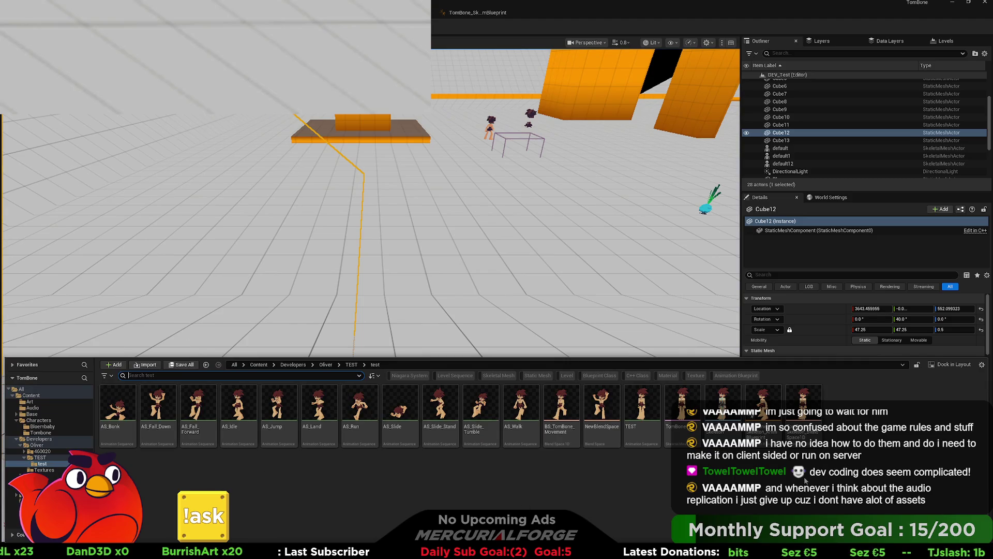
pyautogui.click(763, 408)
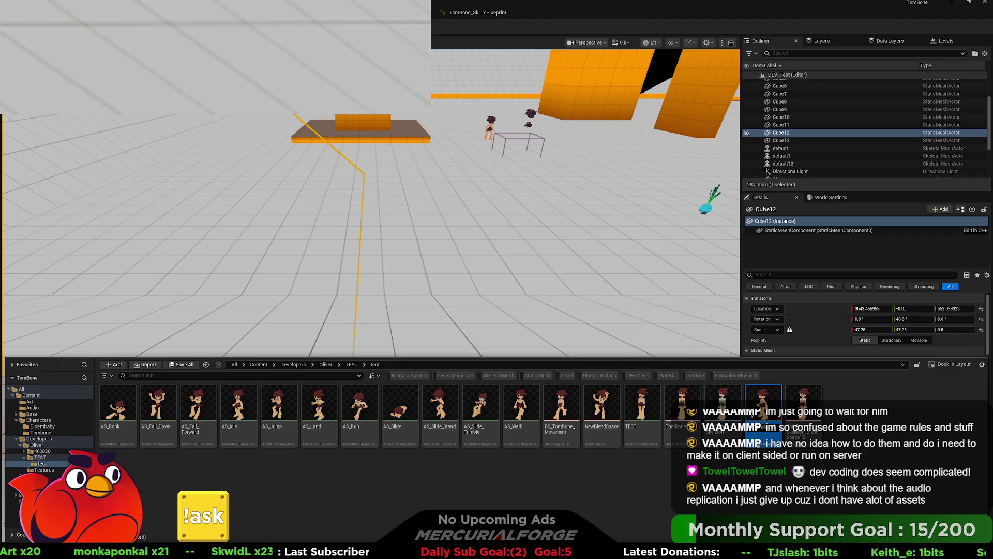
pyautogui.press('Return')
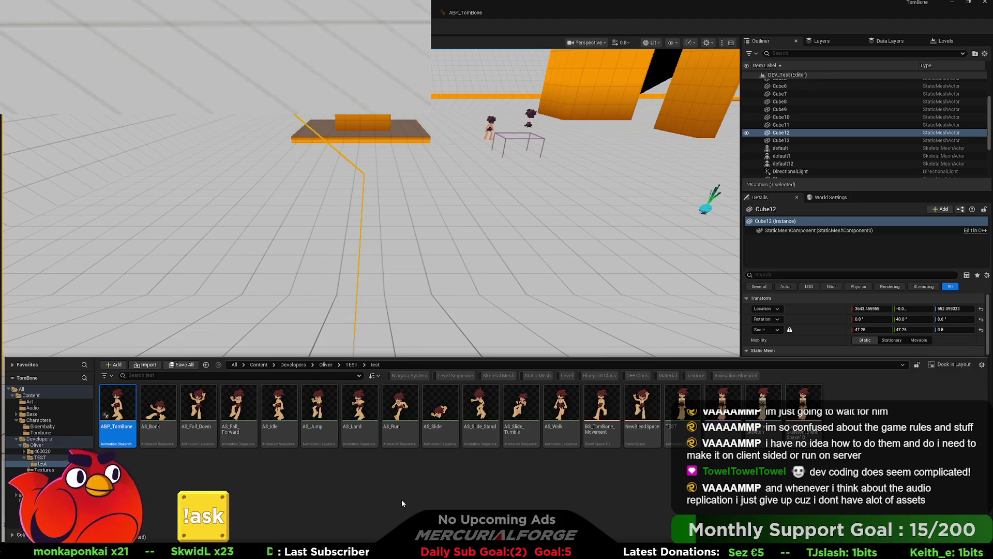
pyautogui.click(315, 469)
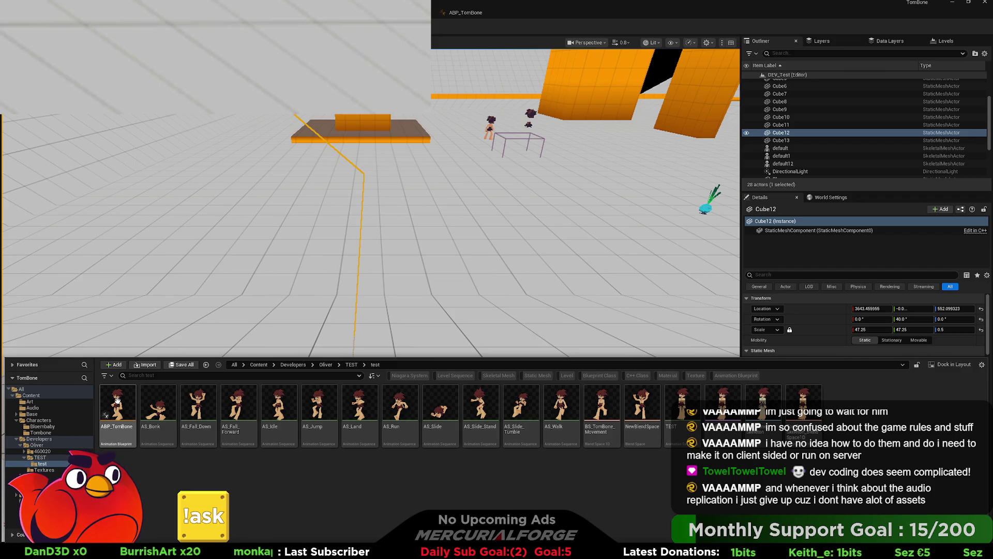
pyautogui.doubleClick(117, 400)
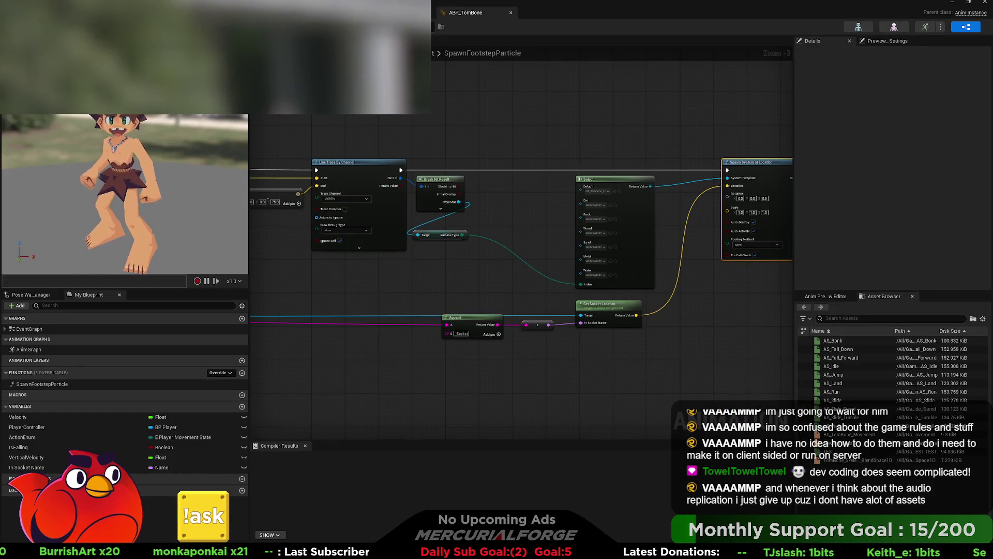
pyautogui.hotkey('alt', 'Tab')
# Step: Delete Print String and Get Display Name, and cast Get Anim Instance to ABP_TomBone after Add Mapping Context
pyautogui.moveTo(591, 299)
pyautogui.mouseDown()
pyautogui.moveTo(557, 284)
pyautogui.moveTo(448, 189)
pyautogui.mouseUp()
pyautogui.press('Delete')
pyautogui.moveTo(509, 231); pyautogui.dragTo(582, 243)
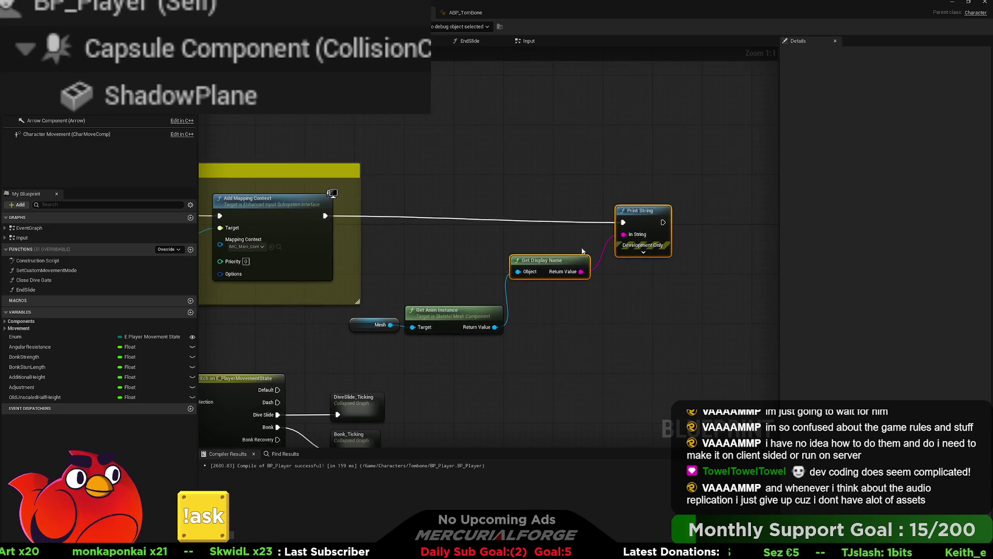
pyautogui.moveTo(495, 327); pyautogui.dragTo(569, 276)
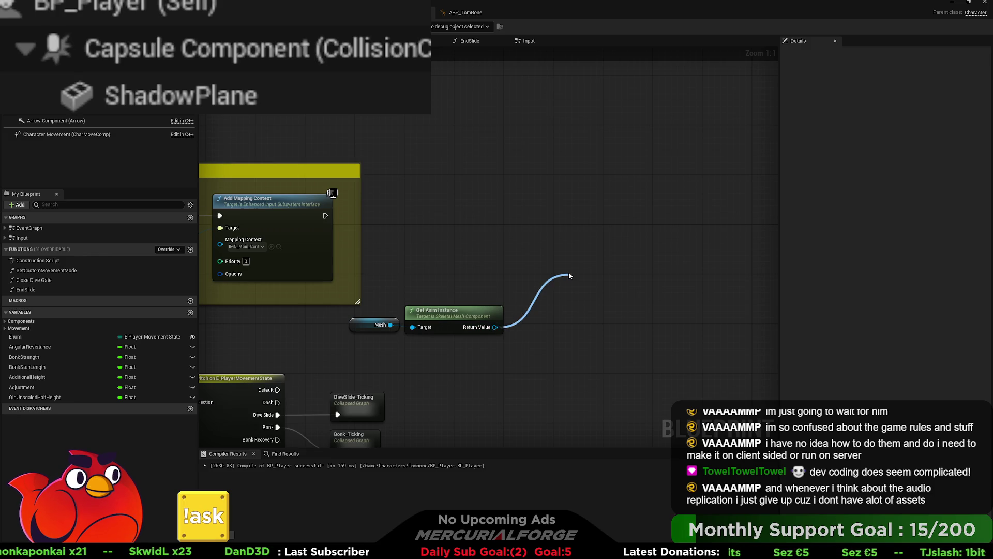
pyautogui.moveTo(569, 276); pyautogui.dragTo(569, 276)
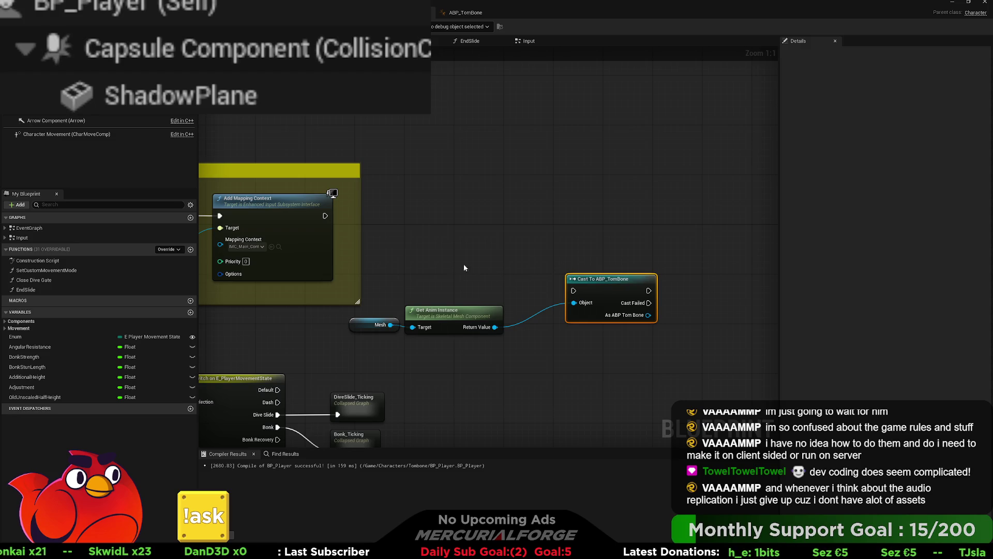
pyautogui.moveTo(325, 216)
pyautogui.mouseDown()
pyautogui.moveTo(574, 291)
pyautogui.moveTo(594, 213)
pyautogui.mouseUp()
# Step: Place Mesh and Get Anim Instance beside the cast and promote its result to a variable
pyautogui.click(434, 310)
pyautogui.keyDown('ctrl'); pyautogui.click(375, 325); pyautogui.keyUp('ctrl')
pyautogui.moveTo(419, 316)
pyautogui.mouseDown()
pyautogui.moveTo(472, 244)
pyautogui.moveTo(444, 236)
pyautogui.mouseUp()
pyautogui.moveTo(627, 242)
pyautogui.mouseDown()
pyautogui.moveTo(472, 261)
pyautogui.moveTo(537, 267)
pyautogui.mouseUp()
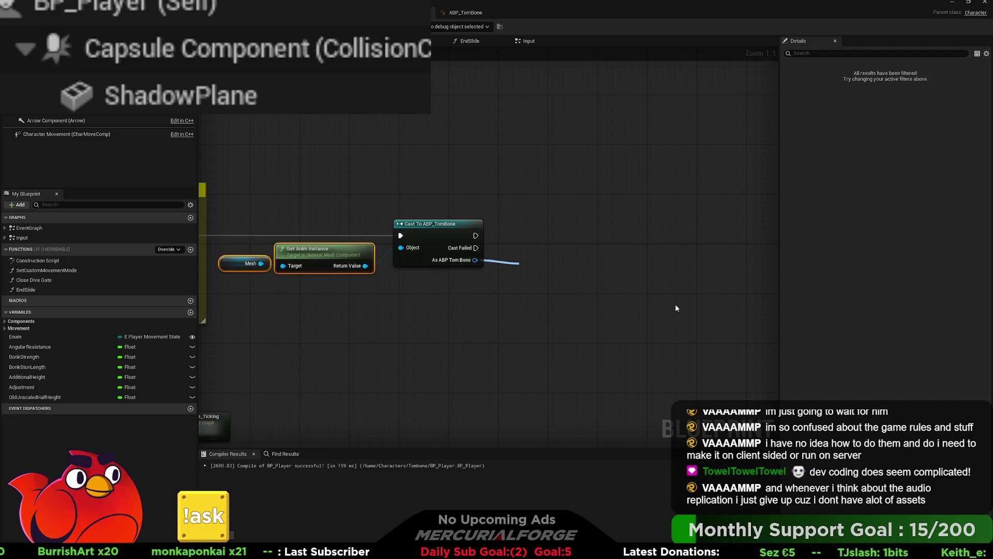
pyautogui.click(579, 299)
pyautogui.moveTo(569, 282); pyautogui.dragTo(562, 240)
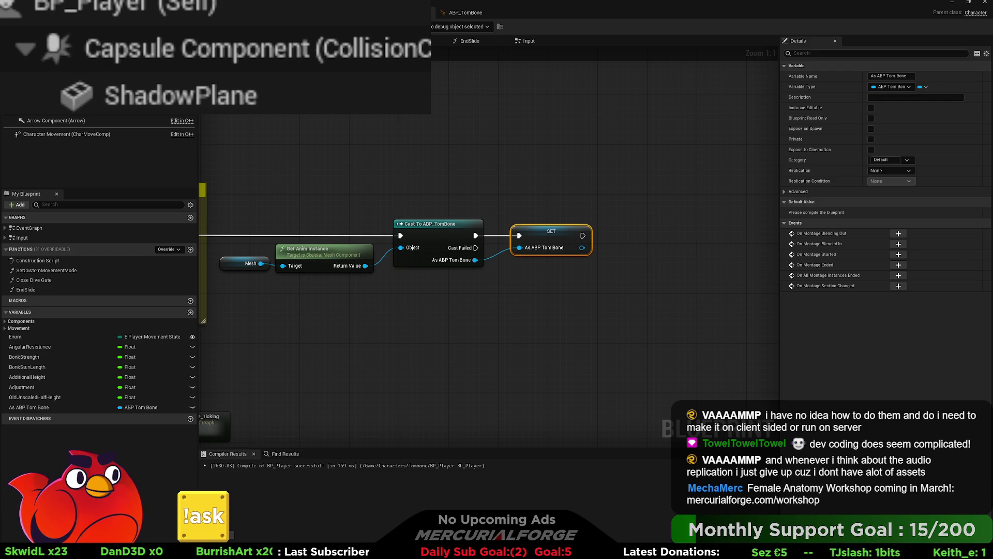
# Step: Line up the Mesh, cast and SET chain, and rename the variable to AnimInstance
pyautogui.moveTo(366, 319)
pyautogui.mouseDown()
pyautogui.moveTo(527, 312)
pyautogui.moveTo(449, 294)
pyautogui.mouseUp()
pyautogui.scroll(3, 527, 313)
pyautogui.scroll(-3, 526, 313)
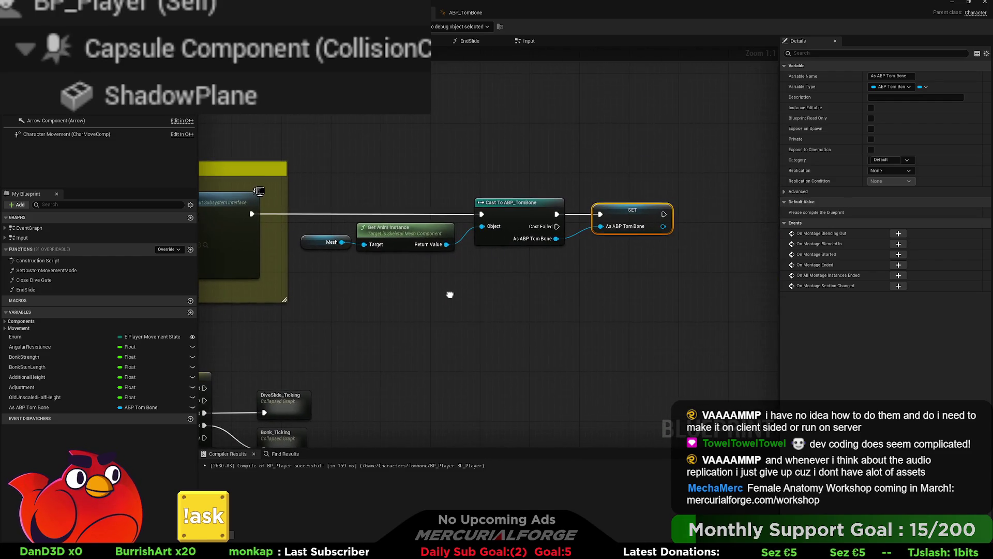
pyautogui.moveTo(698, 275)
pyautogui.mouseDown()
pyautogui.moveTo(393, 218)
pyautogui.moveTo(335, 195)
pyautogui.mouseUp()
pyautogui.moveTo(449, 243); pyautogui.dragTo(479, 243)
pyautogui.moveTo(479, 279); pyautogui.dragTo(618, 289)
pyautogui.click(683, 217)
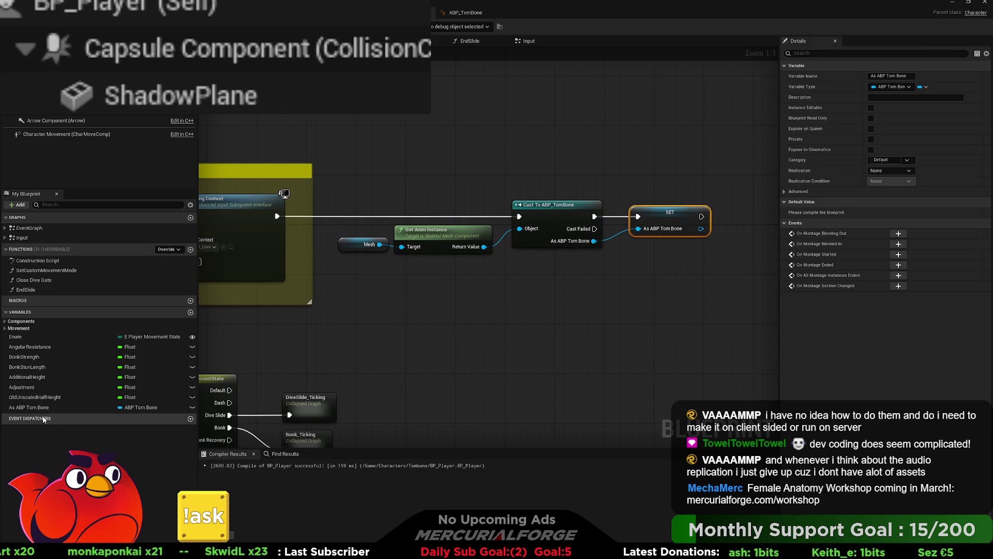
pyautogui.click(33, 408)
pyautogui.press('F2')
pyautogui.write('A')
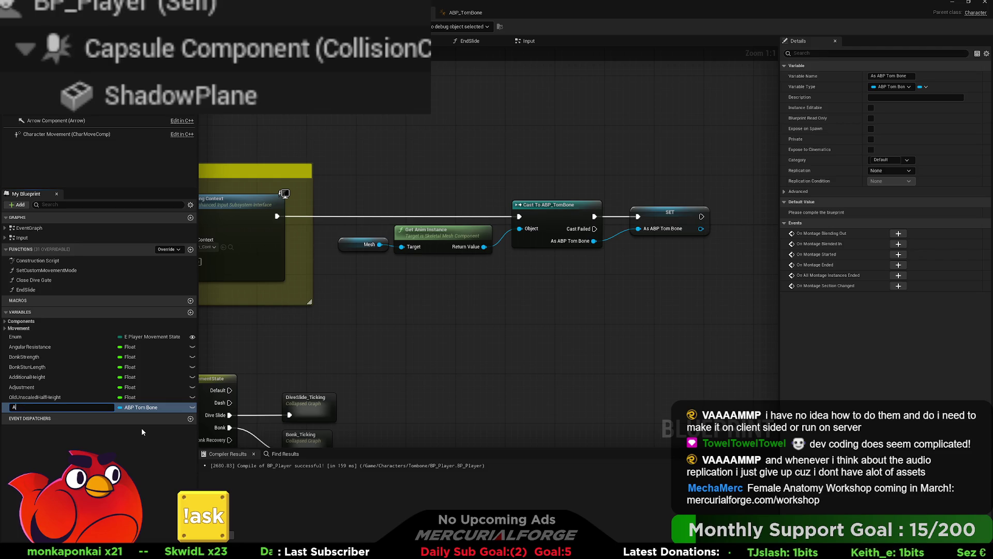
pyautogui.write('nimInstance')
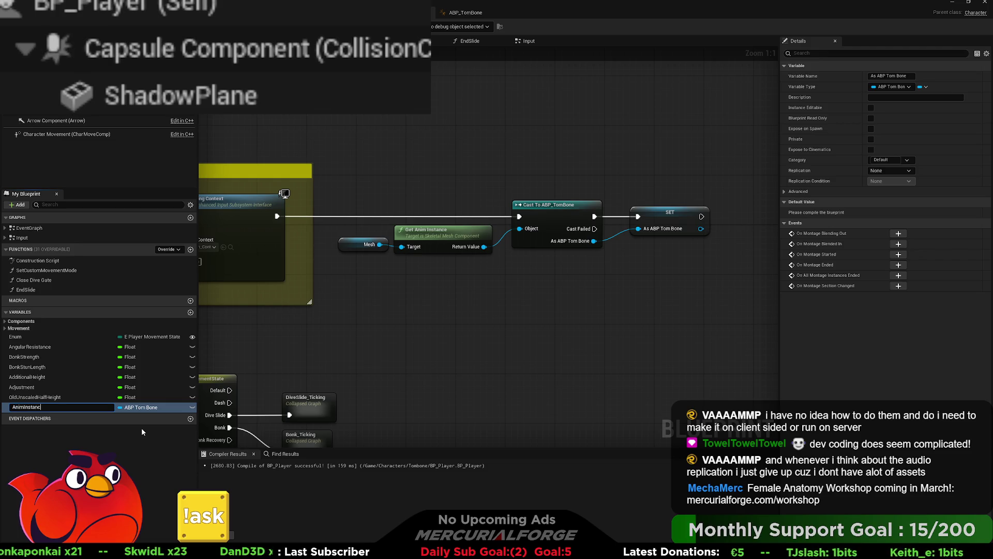
pyautogui.press('Return')
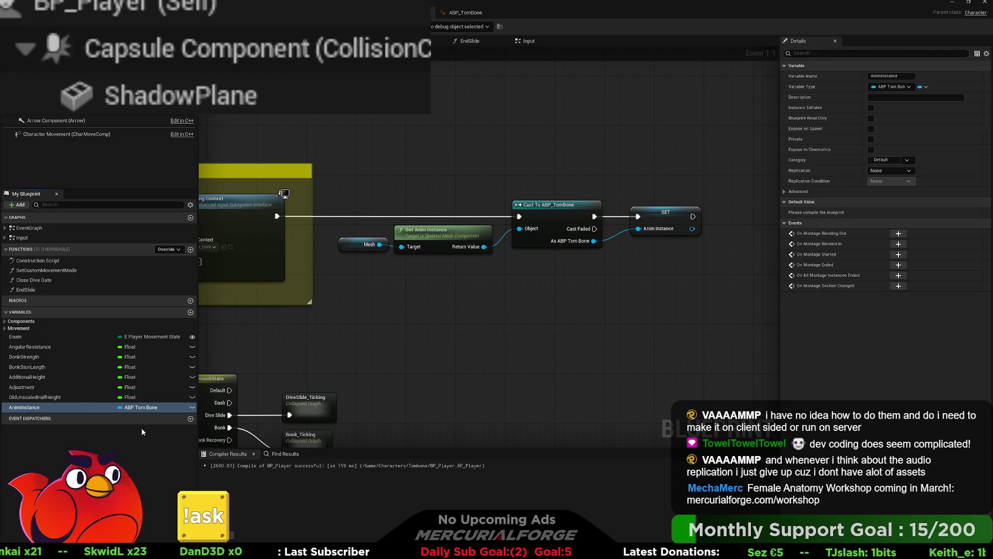
# Step: Look over the Switch on E_PlayerMovementState and DEBUG Event Tick area, then return to ABP_TomBone
pyautogui.scroll(-2, 494, 301)
pyautogui.moveTo(486, 309); pyautogui.dragTo(630, 240)
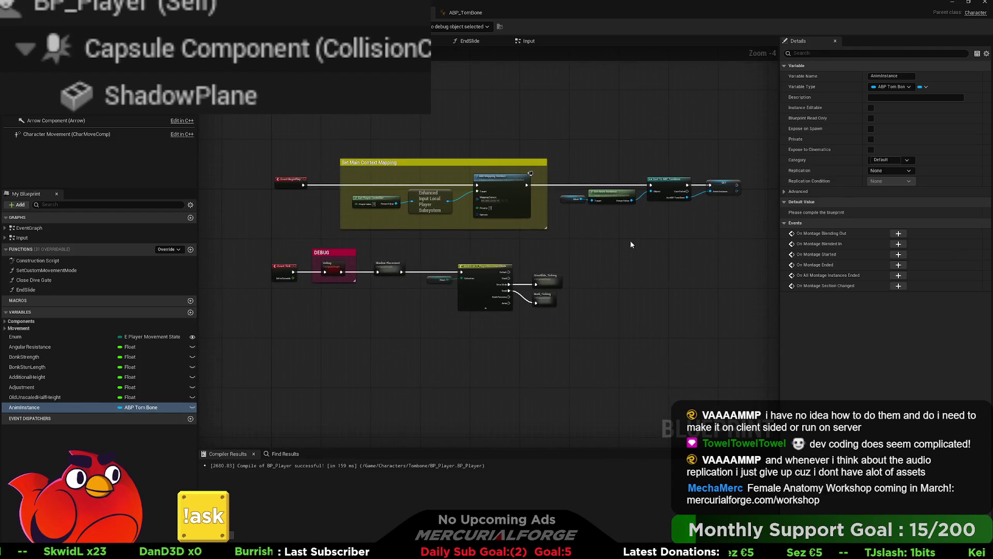
pyautogui.scroll(1, 630, 240)
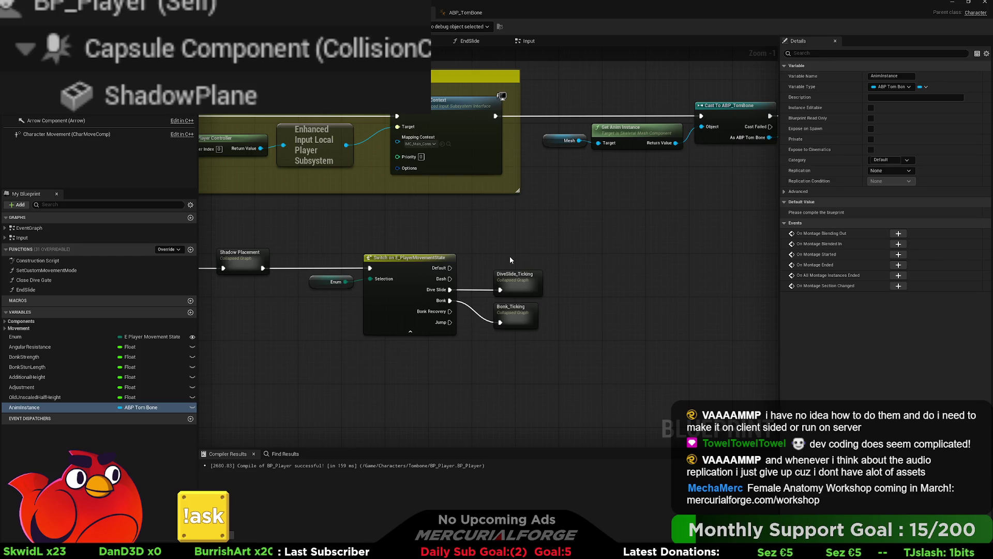
pyautogui.moveTo(417, 212); pyautogui.dragTo(625, 212)
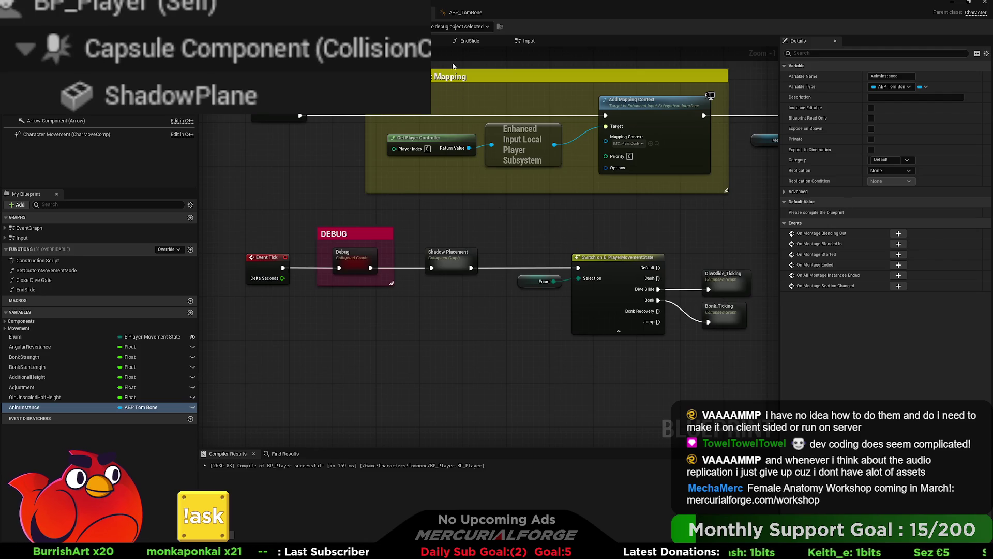
pyautogui.click(455, 11)
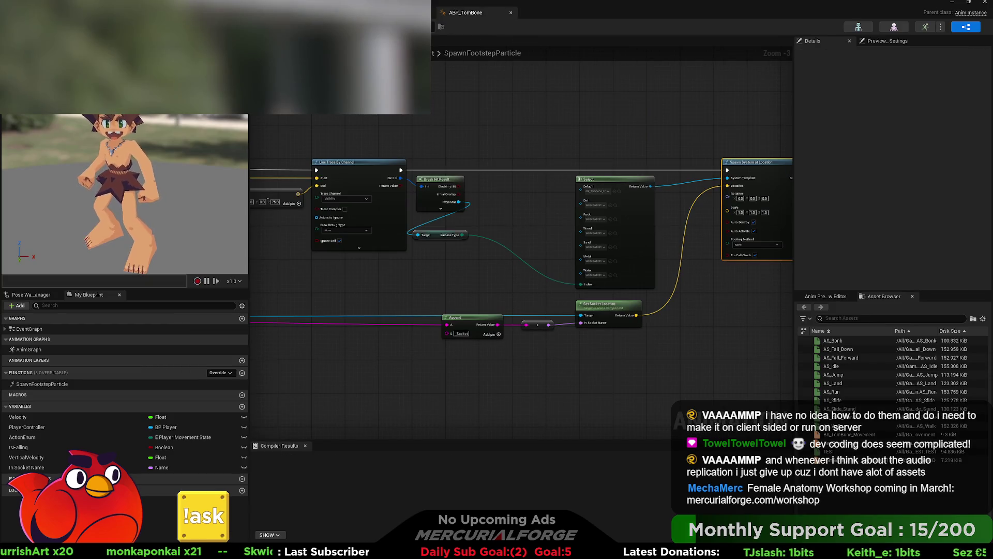
# Step: Move the AS_Idle and Idle cached pose nodes left, exposing Blend Poses and Output Pose
pyautogui.scroll(1, 433, 234)
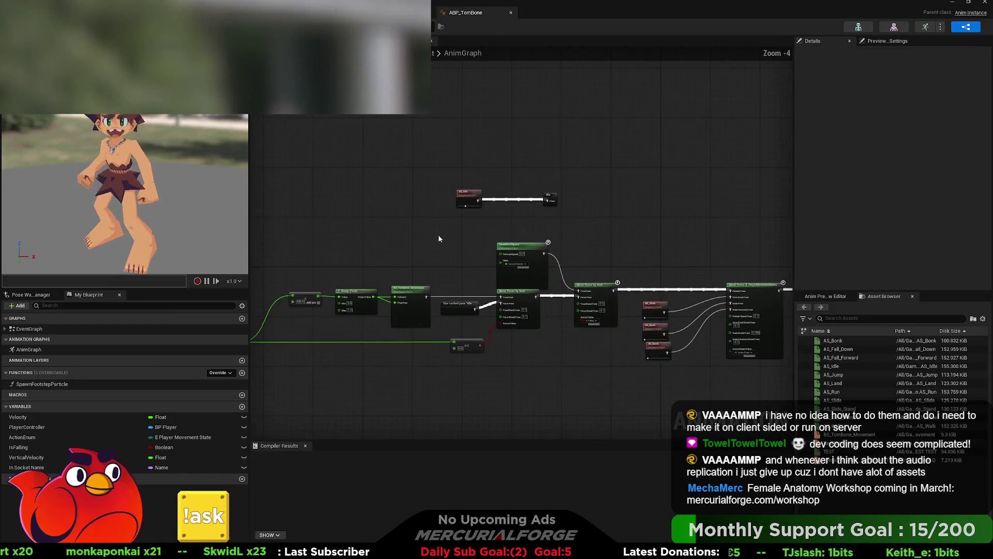
pyautogui.click(505, 198)
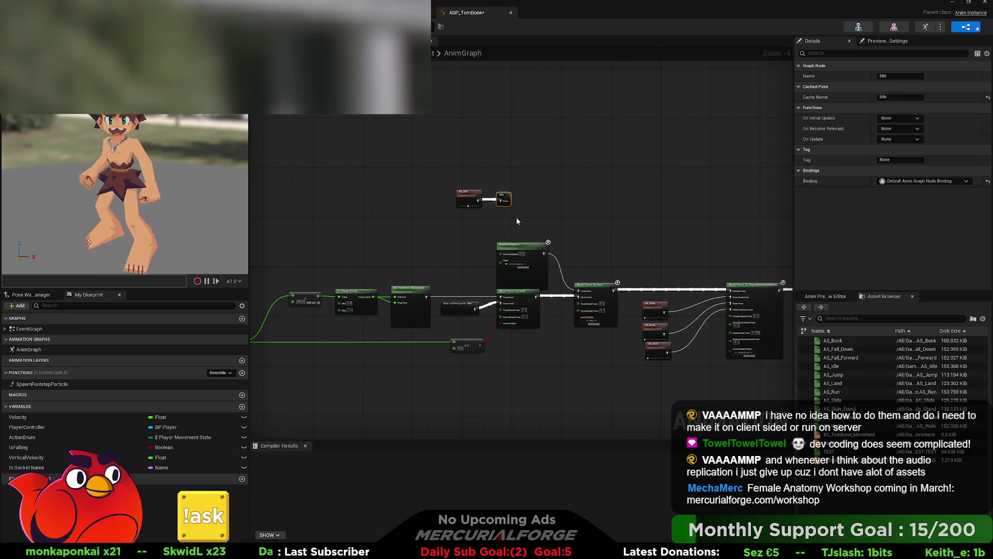
pyautogui.keyDown('ctrl'); pyautogui.click(467, 194); pyautogui.keyUp('ctrl')
pyautogui.moveTo(467, 194); pyautogui.dragTo(310, 185)
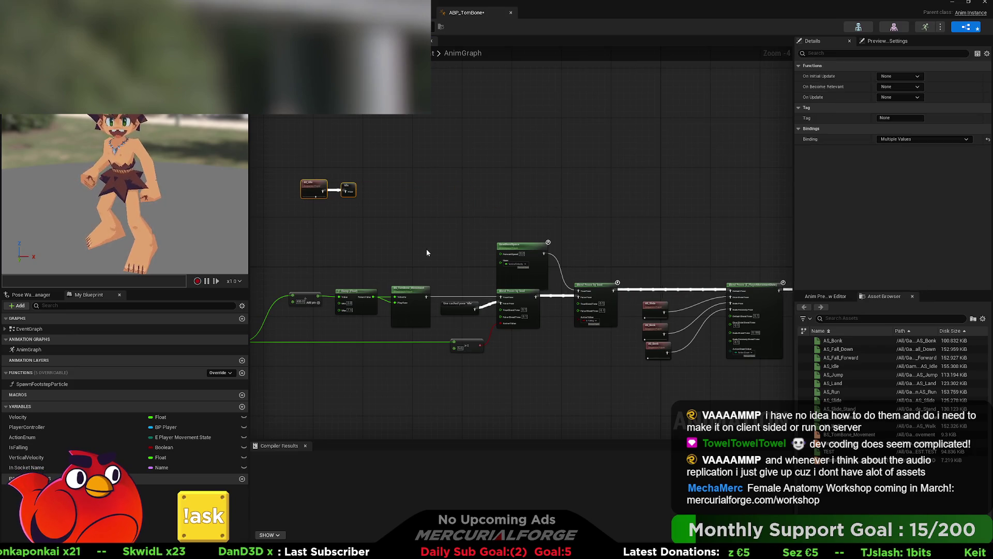
pyautogui.scroll(2, 430, 258)
pyautogui.moveTo(436, 269)
pyautogui.mouseDown()
pyautogui.moveTo(723, 193)
pyautogui.moveTo(277, 204)
pyautogui.mouseUp()
pyautogui.moveTo(519, 210); pyautogui.dragTo(344, 187)
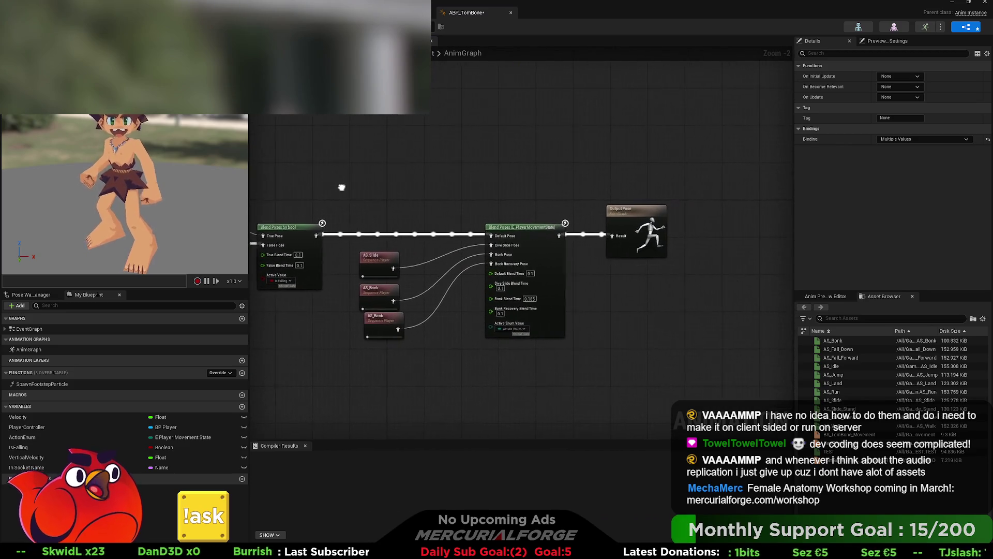
pyautogui.scroll(2, 414, 259)
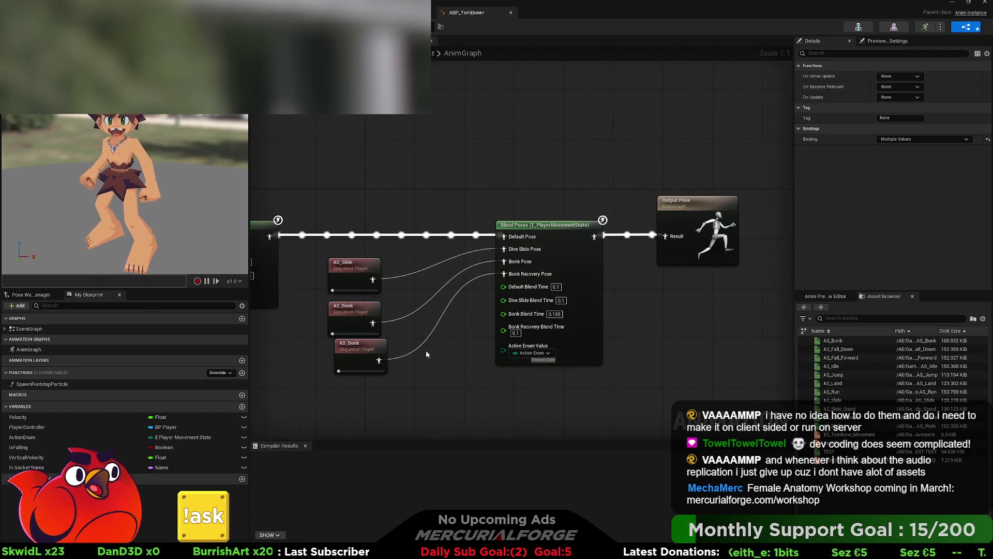
# Step: Shift the three sequence players and Output Pose right, then insert a DefaultSlot Slot after Blend Poses
pyautogui.moveTo(365, 324); pyautogui.dragTo(372, 326)
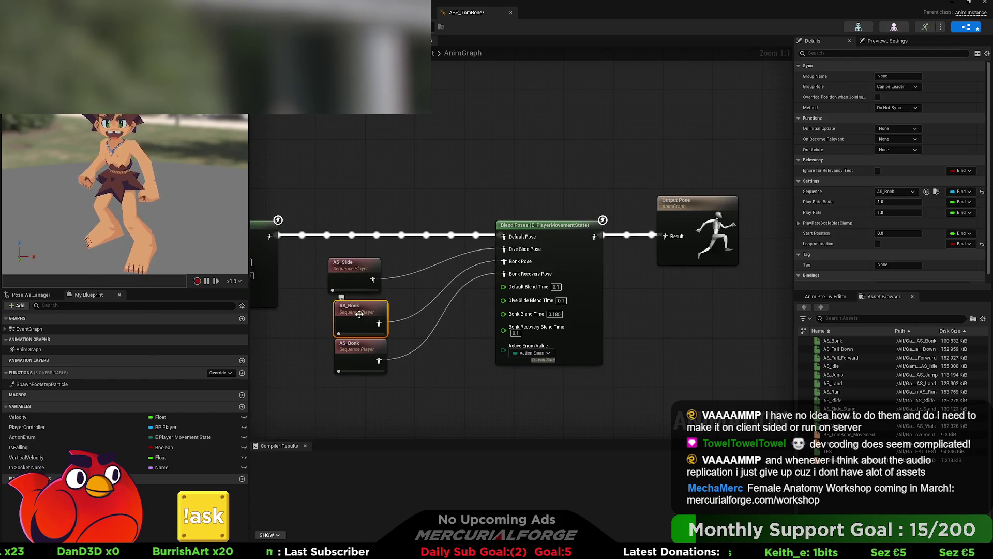
pyautogui.click(359, 263)
pyautogui.moveTo(324, 249)
pyautogui.mouseDown()
pyautogui.moveTo(402, 318)
pyautogui.moveTo(426, 400)
pyautogui.mouseUp()
pyautogui.moveTo(359, 275)
pyautogui.mouseDown()
pyautogui.moveTo(412, 264)
pyautogui.moveTo(663, 267)
pyautogui.mouseUp()
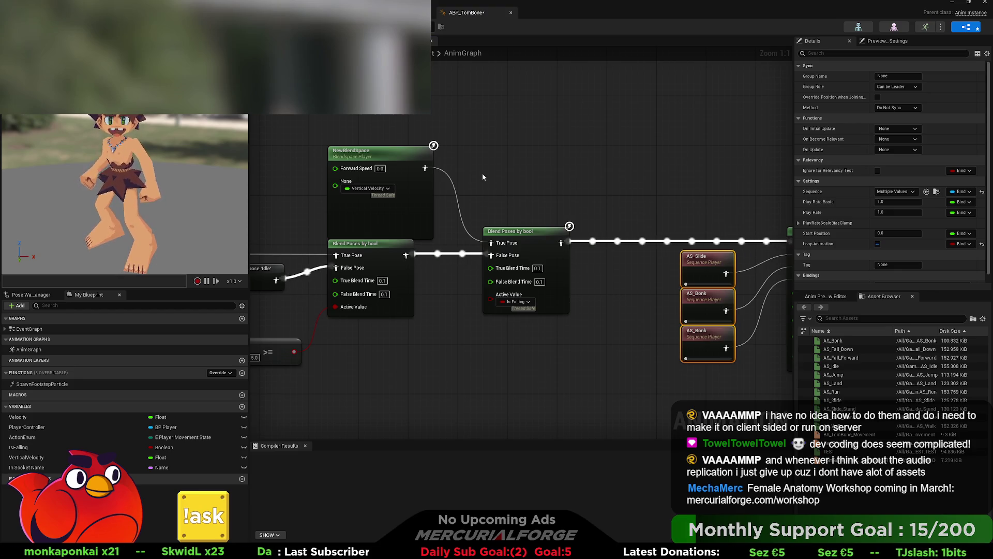
pyautogui.moveTo(488, 142); pyautogui.dragTo(724, 113)
pyautogui.moveTo(409, 156); pyautogui.dragTo(124, 138)
pyautogui.moveTo(567, 253); pyautogui.dragTo(321, 251)
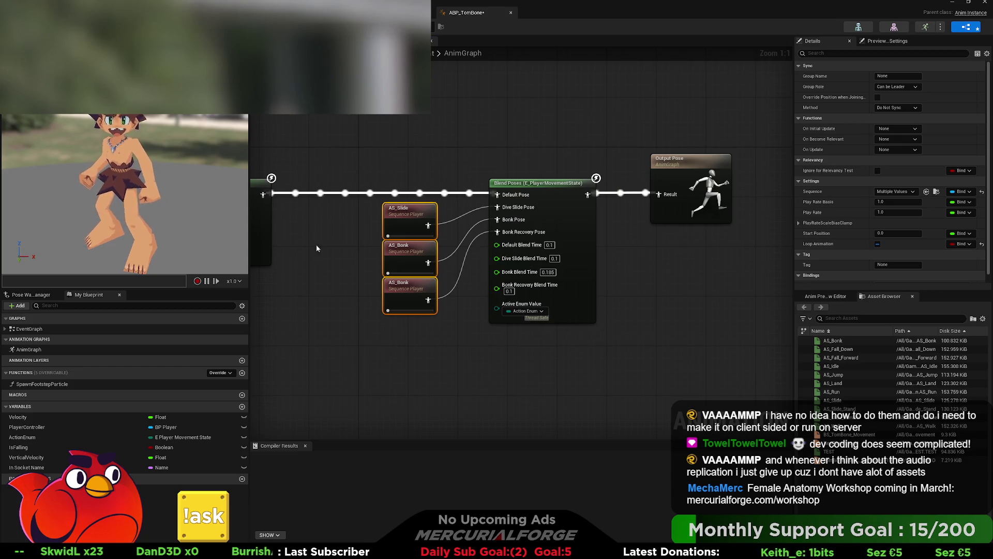
pyautogui.click(652, 268)
pyautogui.moveTo(666, 266); pyautogui.dragTo(459, 252)
pyautogui.moveTo(450, 187); pyautogui.dragTo(617, 186)
pyautogui.moveTo(347, 191)
pyautogui.mouseDown()
pyautogui.moveTo(419, 201)
pyautogui.moveTo(446, 199)
pyautogui.moveTo(464, 181)
pyautogui.mouseUp()
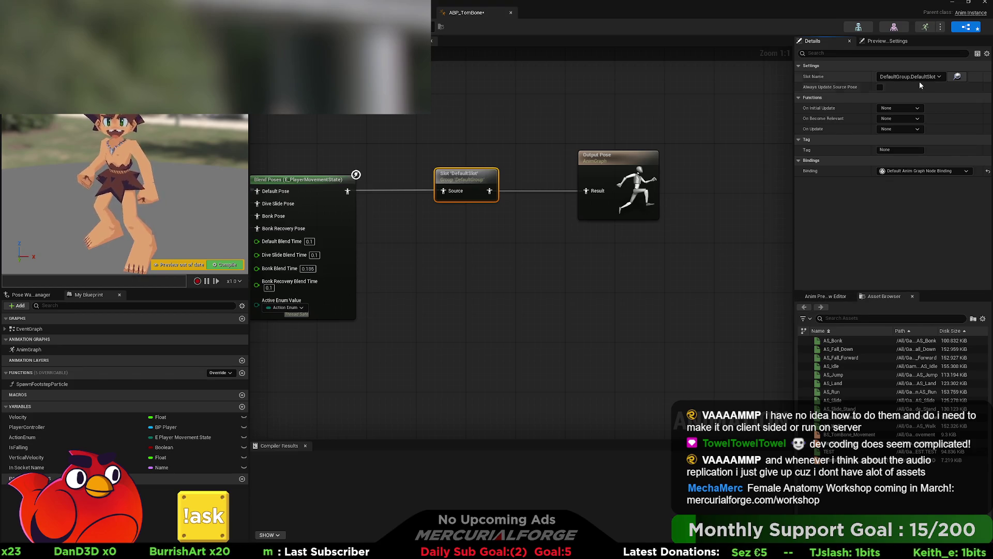
# Step: Confirm DefaultGroup's DefaultSlot in the Anim Slot Manager, then return to BP_Player's event graph
pyautogui.click(957, 76)
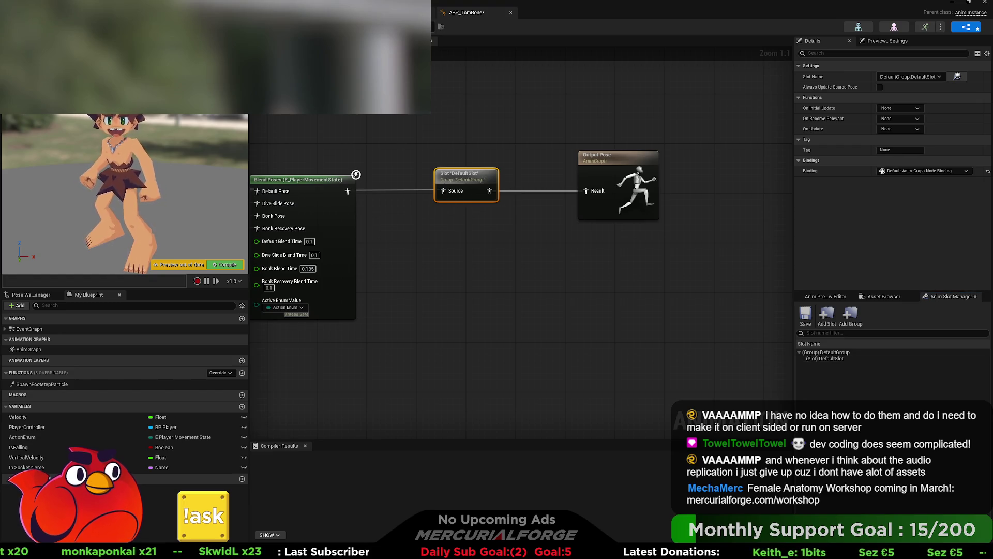
pyautogui.hotkey('ctrl', 'Tab')
pyautogui.scroll(-3, 342, 224)
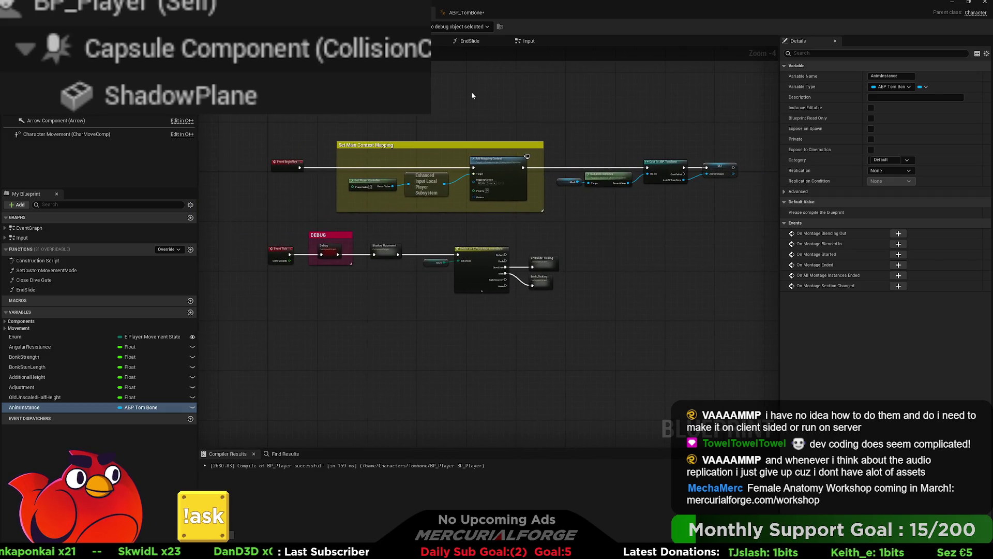
# Step: Open BP_Player's EndSlide function graph and bring its Reset Rotation nodes into view
pyautogui.click(460, 42)
pyautogui.scroll(2, 405, 183)
pyautogui.scroll(-2, 405, 183)
pyautogui.moveTo(566, 204)
pyautogui.mouseDown()
pyautogui.moveTo(518, 167)
pyautogui.moveTo(519, 321)
pyautogui.moveTo(575, 255)
pyautogui.moveTo(536, 271)
pyautogui.mouseUp()
pyautogui.scroll(1, 587, 278)
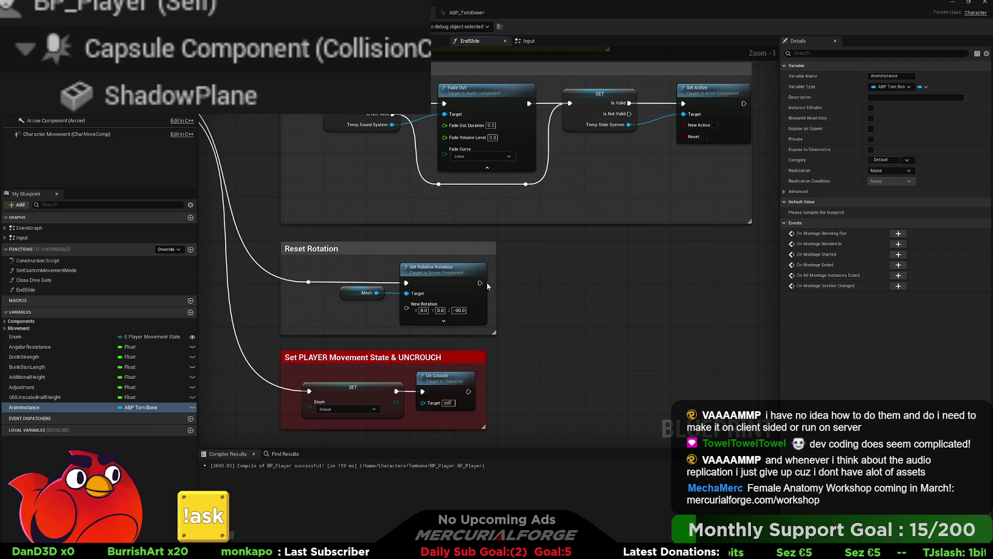
# Step: Place a Get AnimInstance node beside Set Relative Rotation in EndSlide
pyautogui.moveTo(481, 283); pyautogui.dragTo(575, 284)
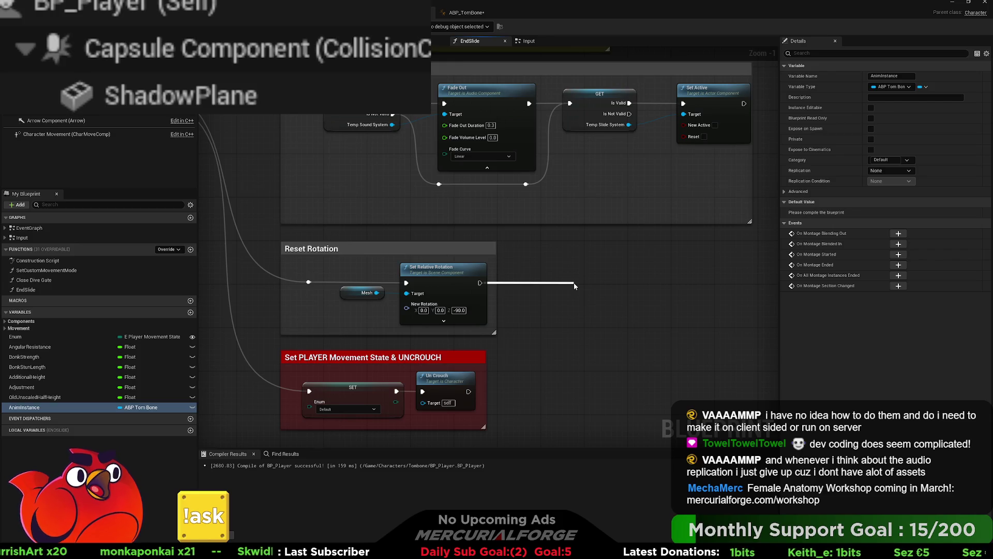
pyautogui.moveTo(573, 282)
pyautogui.mouseDown()
pyautogui.moveTo(584, 261)
pyautogui.moveTo(77, 234)
pyautogui.mouseUp()
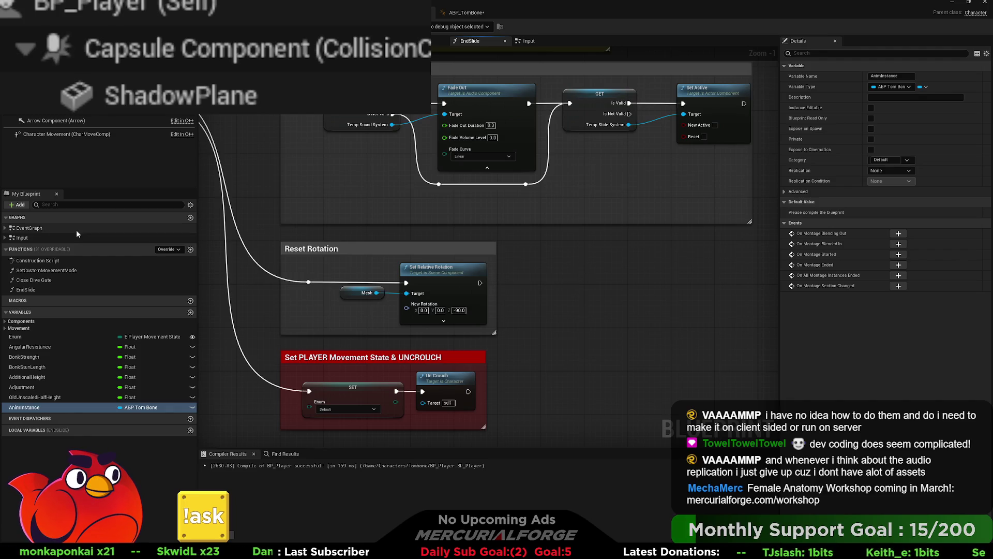
pyautogui.moveTo(31, 410)
pyautogui.mouseDown()
pyautogui.moveTo(541, 275)
pyautogui.moveTo(541, 301)
pyautogui.moveTo(606, 281)
pyautogui.mouseUp()
pyautogui.click(563, 289)
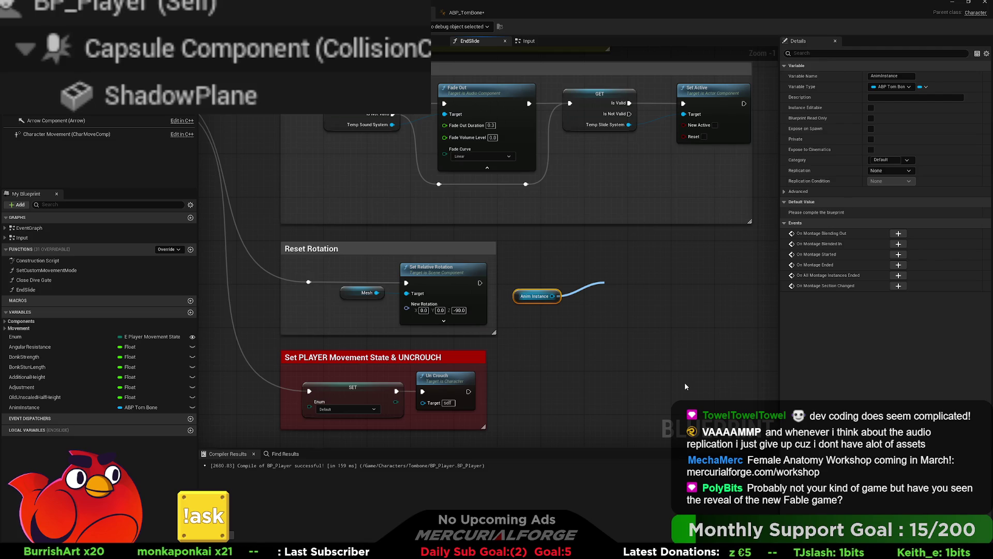
# Step: Add a Montage Play node fed by AnimInstance and run it after Set Relative Rotation
pyautogui.click(654, 363)
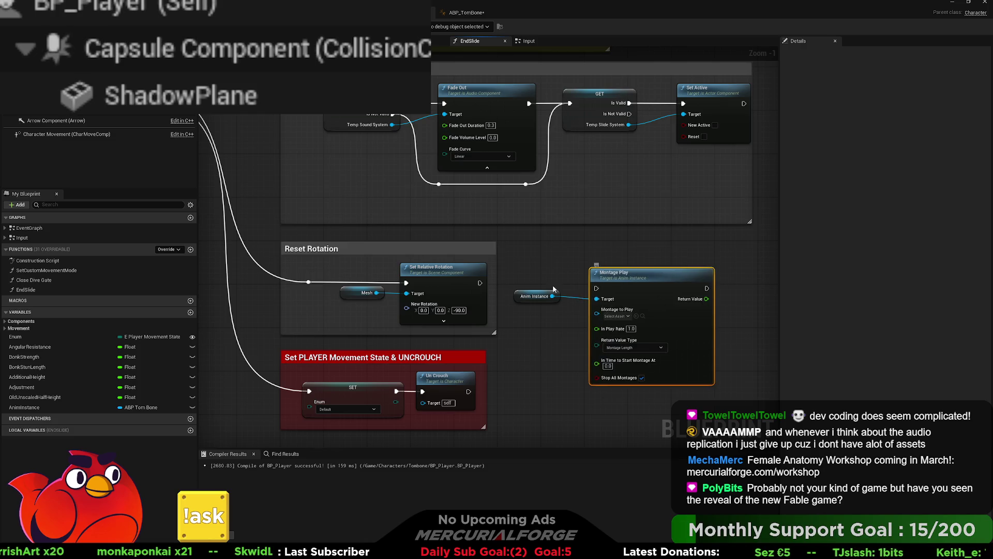
pyautogui.moveTo(532, 296); pyautogui.dragTo(533, 301)
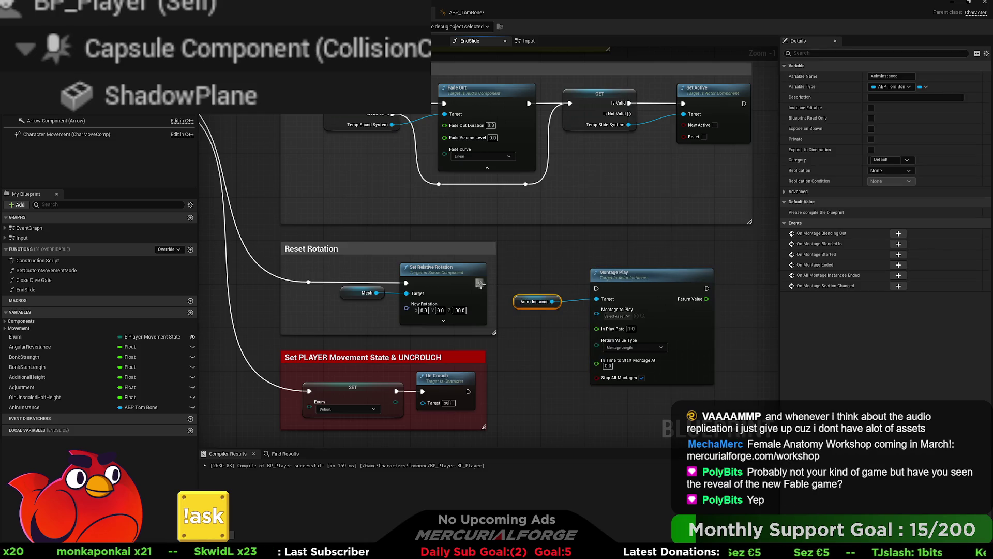
pyautogui.moveTo(481, 283)
pyautogui.mouseDown()
pyautogui.moveTo(597, 288)
pyautogui.moveTo(622, 274)
pyautogui.mouseUp()
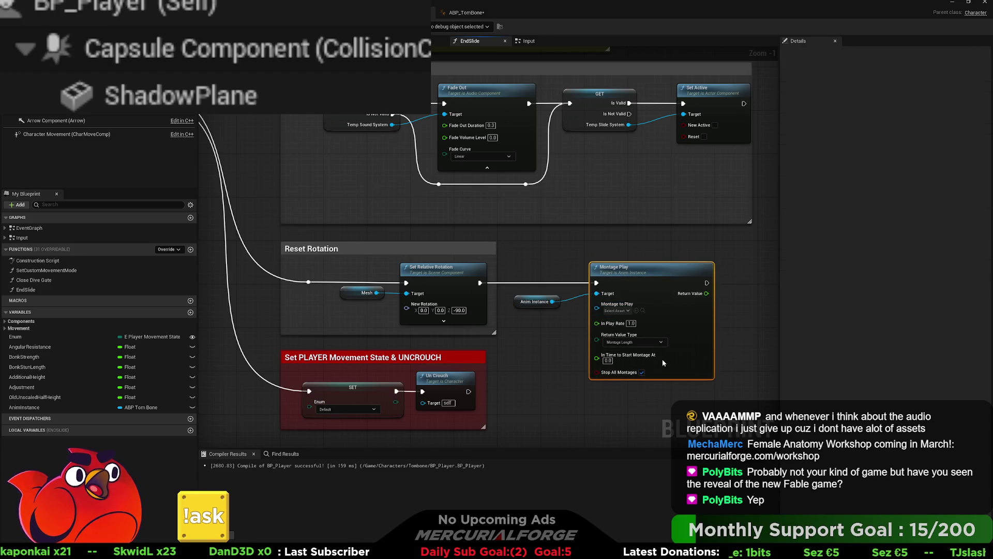
pyautogui.click(772, 307)
# Step: Shift the Anim Instance and Montage Play nodes right and add a Create Slot Animation as Dynamic Montage node
pyautogui.scroll(1, 772, 307)
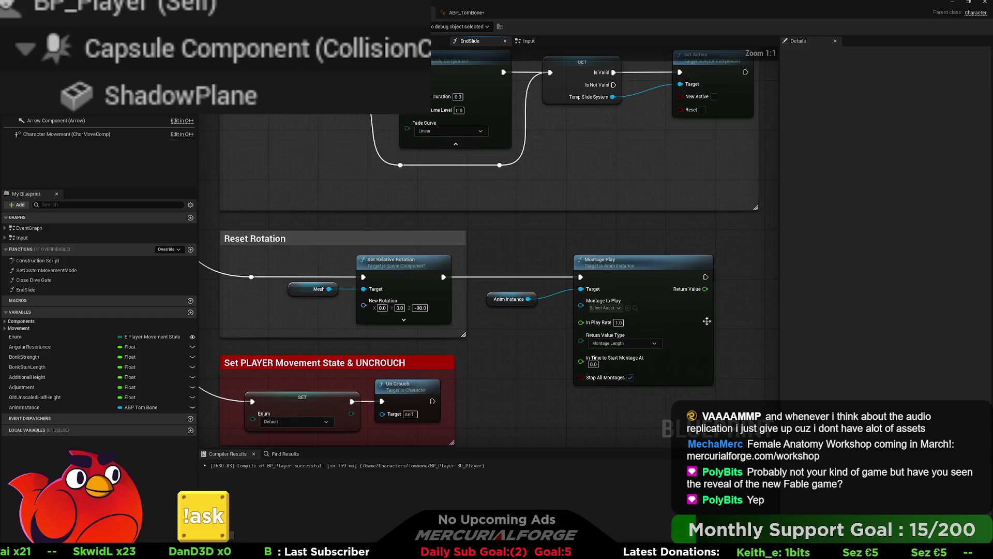
pyautogui.moveTo(518, 310)
pyautogui.mouseDown()
pyautogui.moveTo(481, 283)
pyautogui.moveTo(515, 286)
pyautogui.moveTo(500, 302)
pyautogui.mouseUp()
pyautogui.click(485, 286)
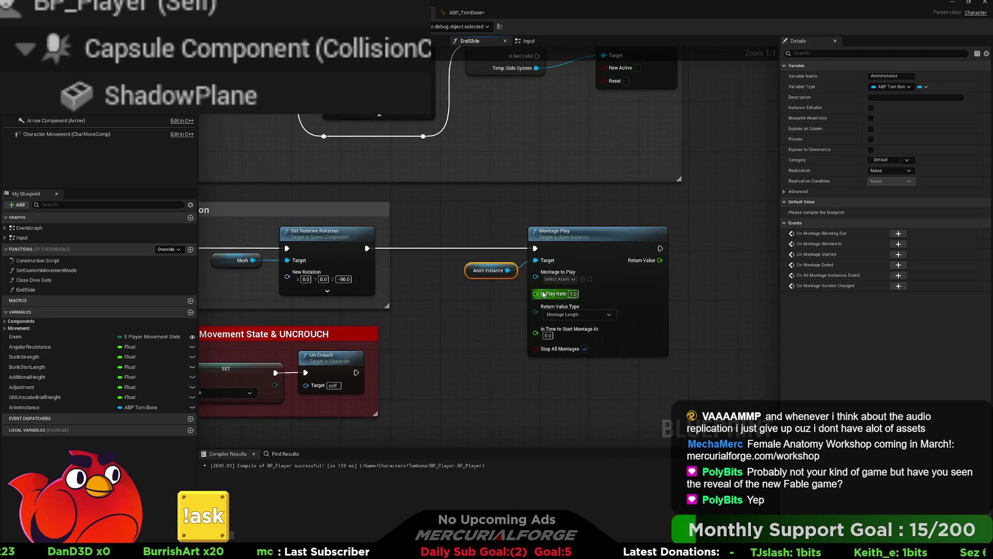
pyautogui.moveTo(368, 249); pyautogui.dragTo(438, 342)
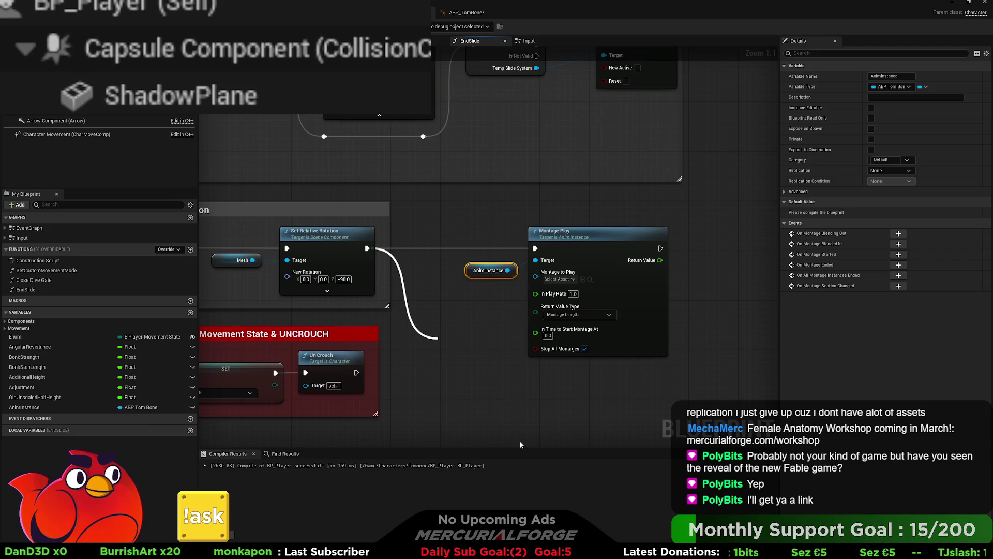
pyautogui.hotkey('ctrl', 'z')
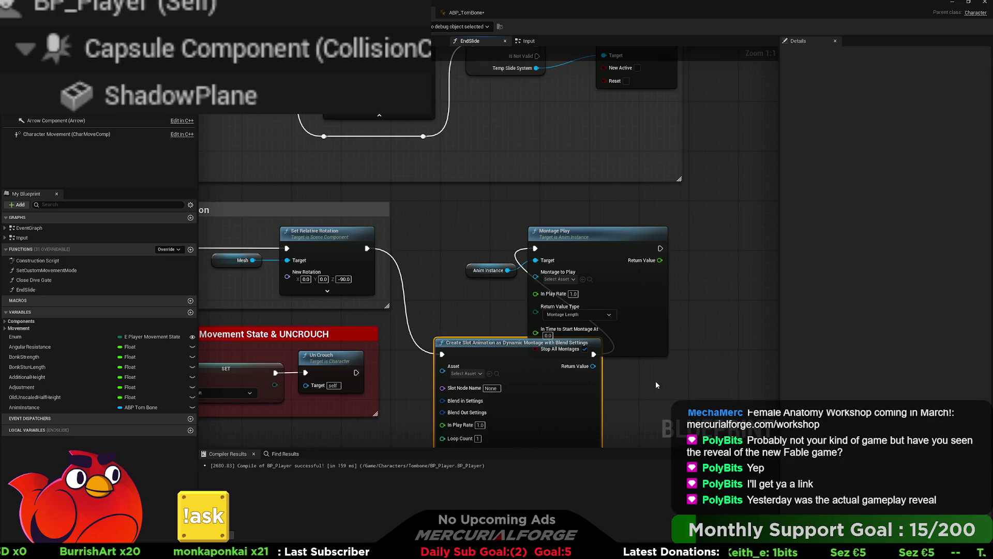
# Step: Line up the Montage Play, Anim Instance and dynamic montage nodes, wiring Return Value into Montage to Play
pyautogui.moveTo(646, 162); pyautogui.dragTo(403, 223)
pyautogui.moveTo(480, 187); pyautogui.dragTo(647, 193)
pyautogui.click(569, 248)
pyautogui.moveTo(458, 303); pyautogui.dragTo(463, 202)
pyautogui.moveTo(530, 214)
pyautogui.mouseDown()
pyautogui.moveTo(621, 238)
pyautogui.moveTo(635, 230)
pyautogui.mouseUp()
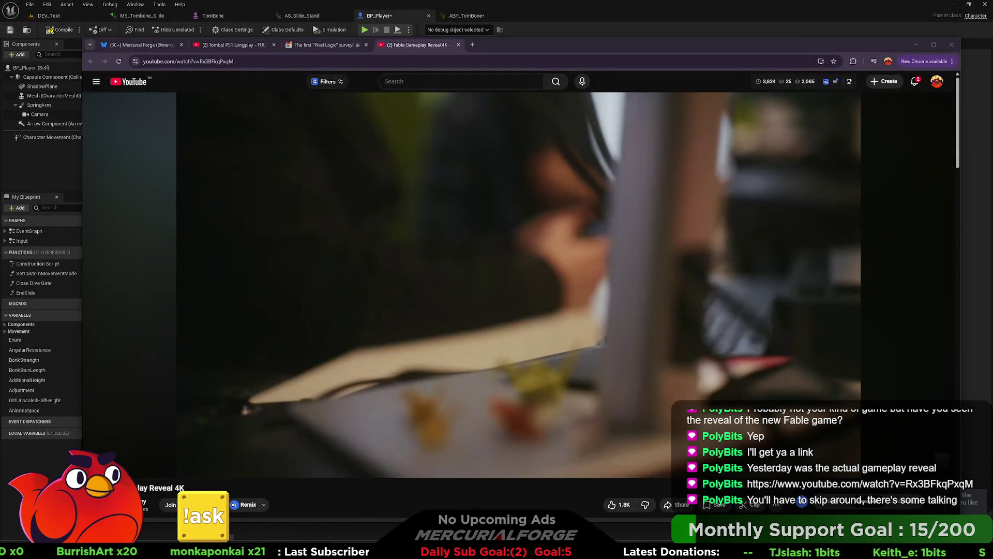
# Step: Resume the Fable Gameplay Reveal video and skip ahead through 0:31, 1:16 and 2:03 to about 2:18
pyautogui.click(858, 456)
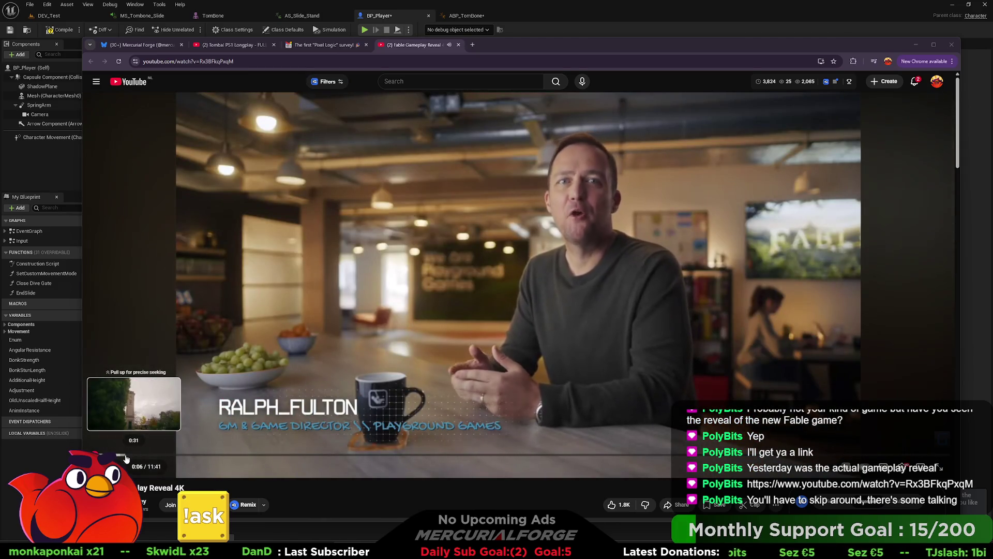
pyautogui.click(125, 455)
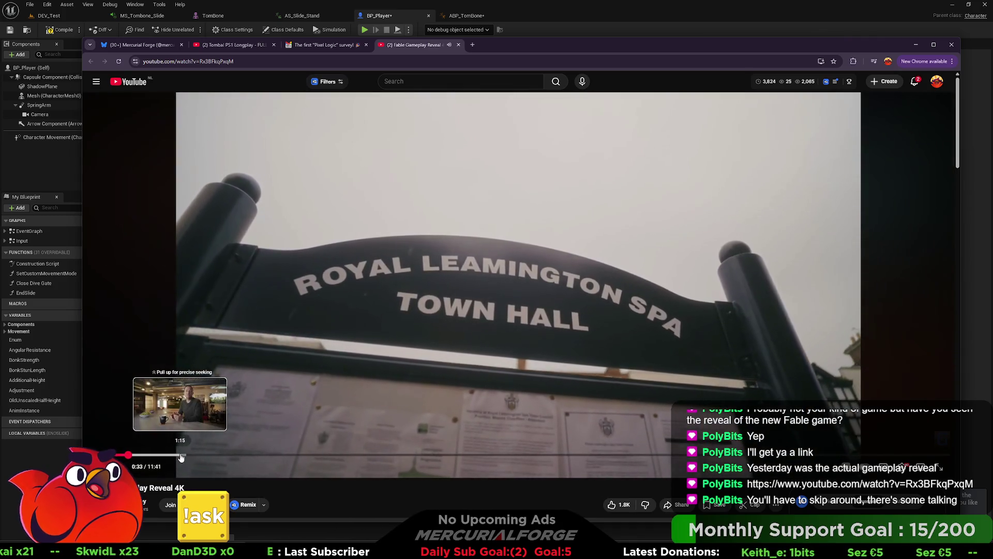
pyautogui.click(180, 455)
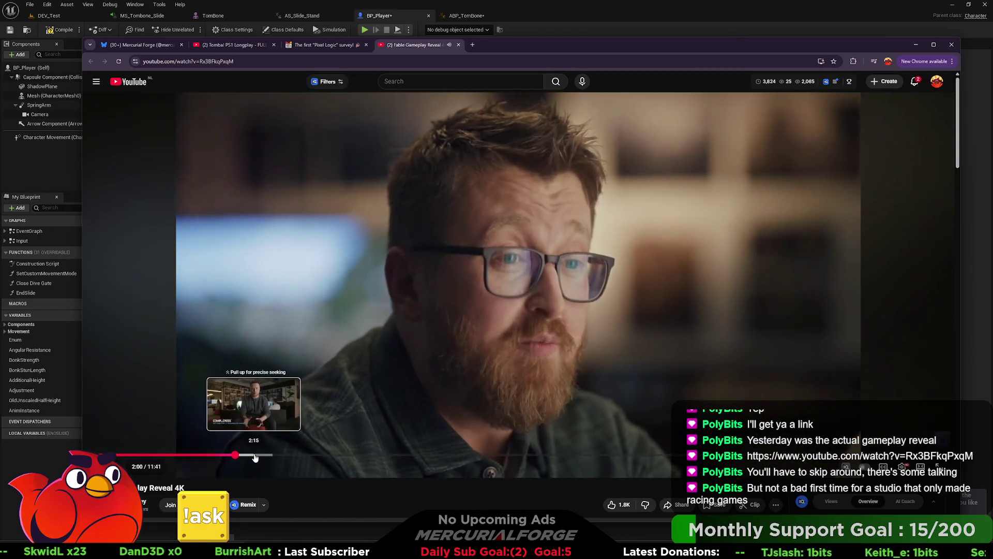
pyautogui.click(239, 455)
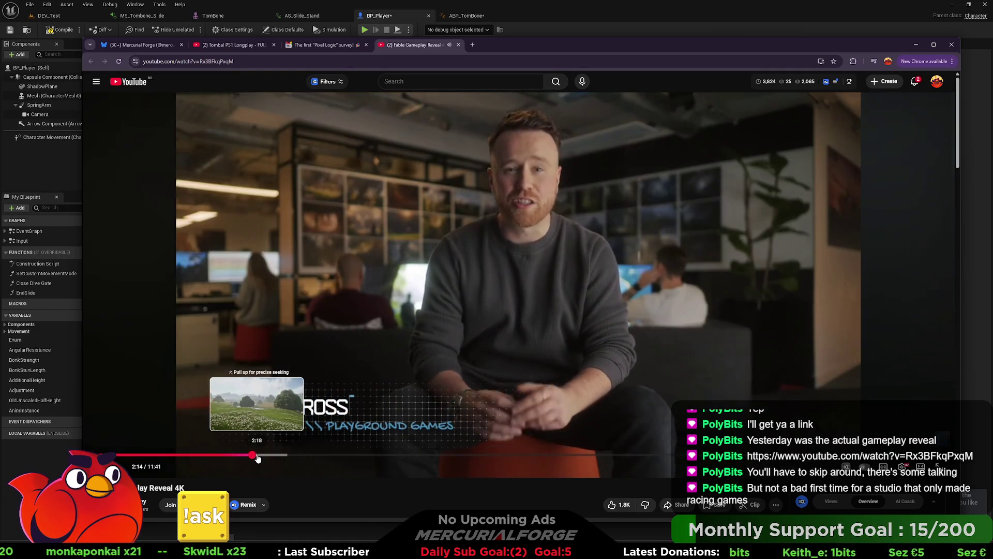
pyautogui.click(258, 458)
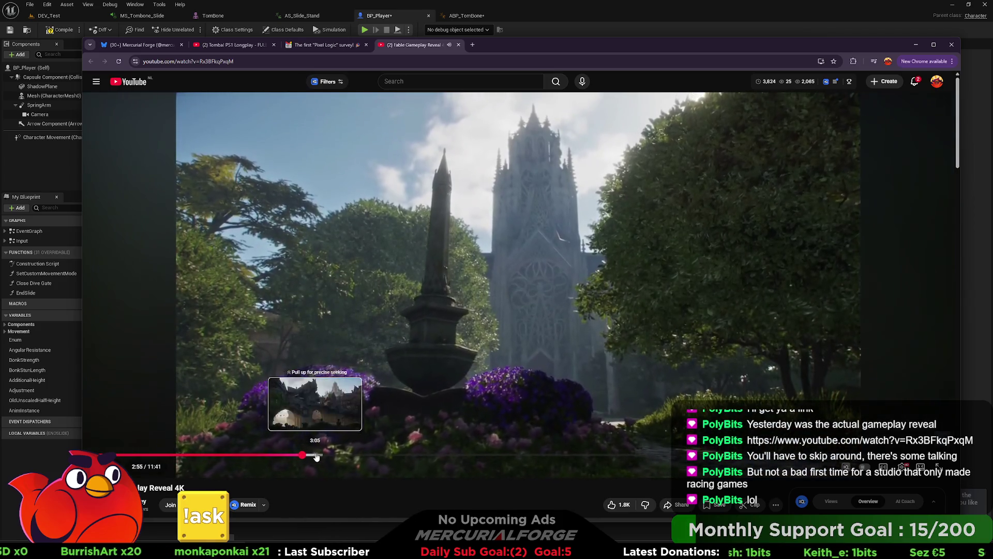
# Step: Jump past 3:22 and 4:18 to 4:46, then pause and resume the cave gameplay
pyautogui.click(330, 455)
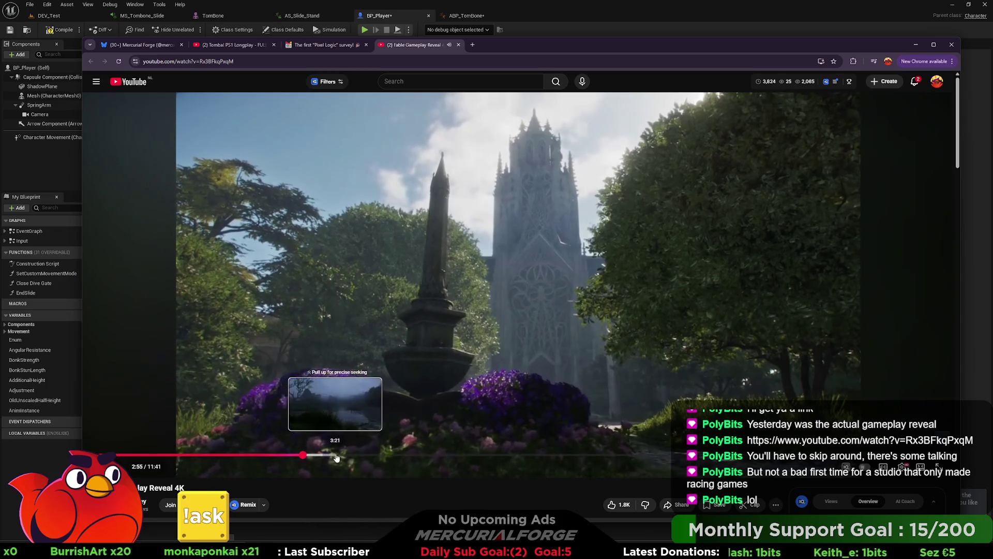
pyautogui.click(404, 455)
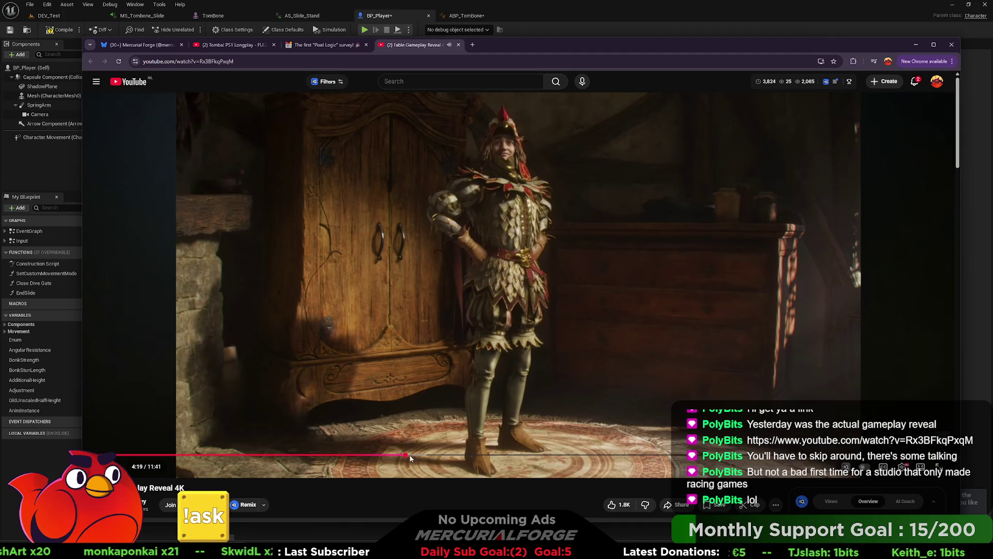
pyautogui.moveTo(410, 458); pyautogui.dragTo(440, 457)
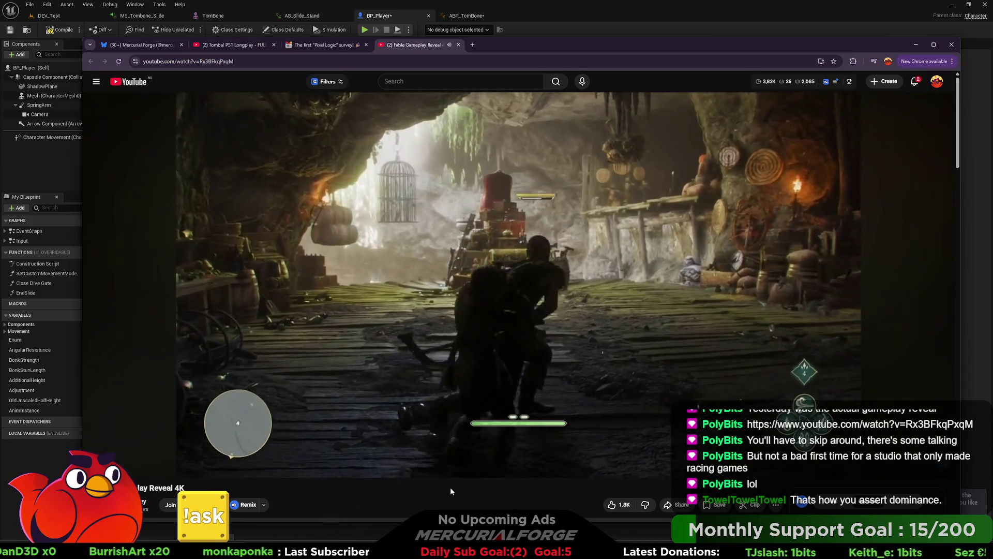
pyautogui.click(524, 331)
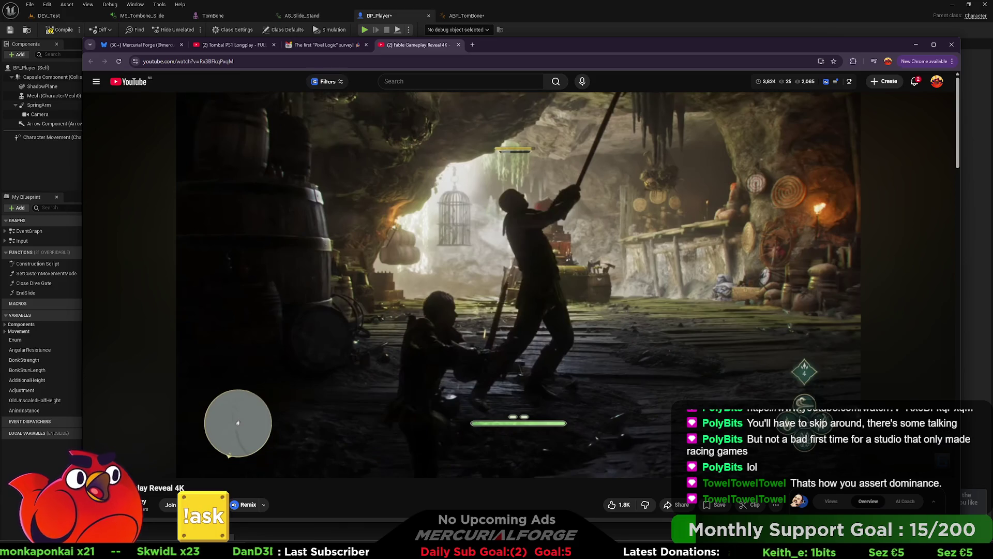
pyautogui.click(478, 276)
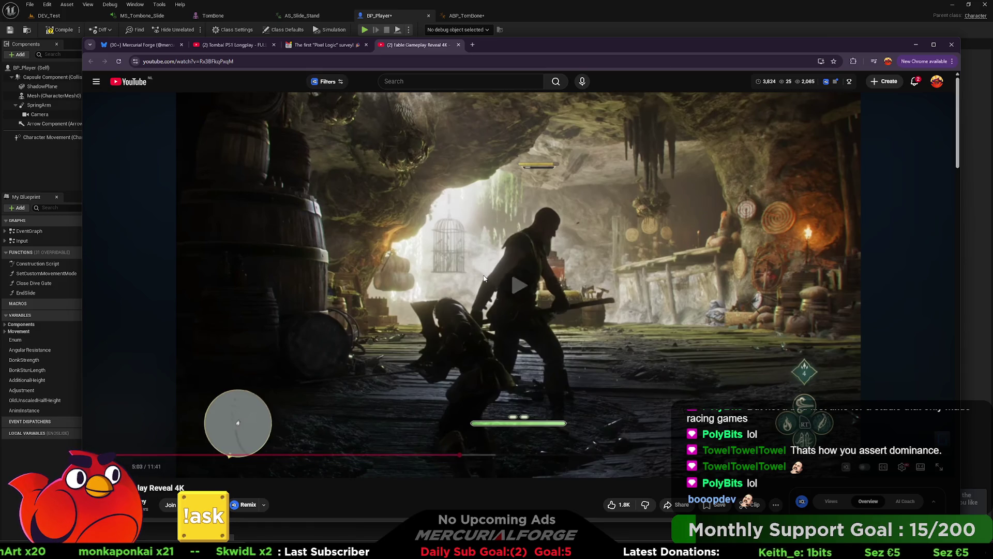
pyautogui.click(484, 279)
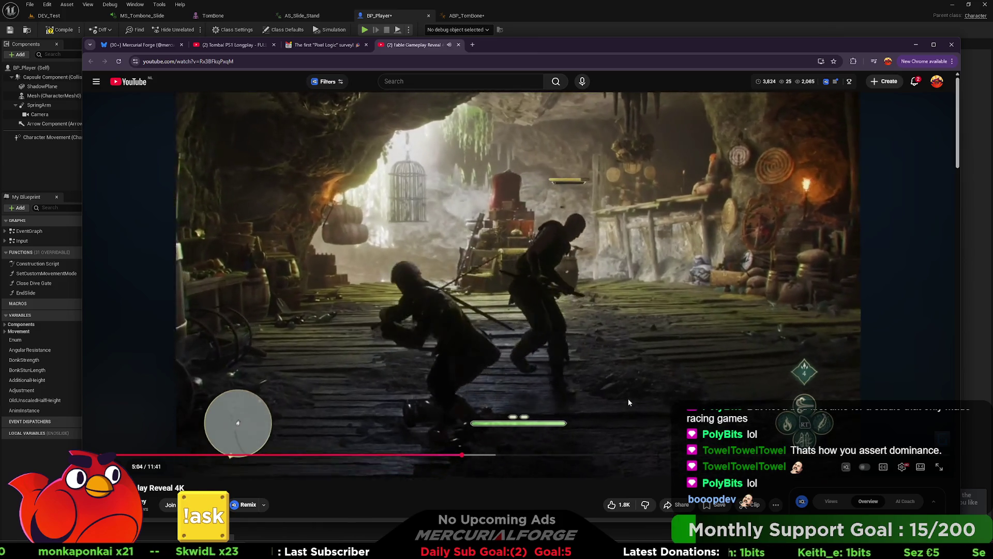
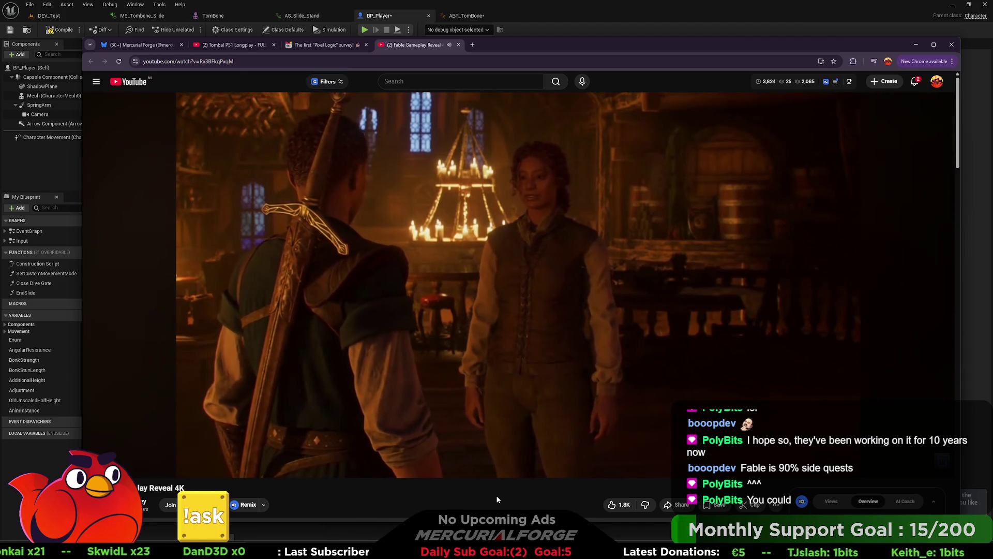
# Step: Pause the Fable reveal and jump back five seconds
pyautogui.moveTo(531, 305)
pyautogui.click(502, 387)
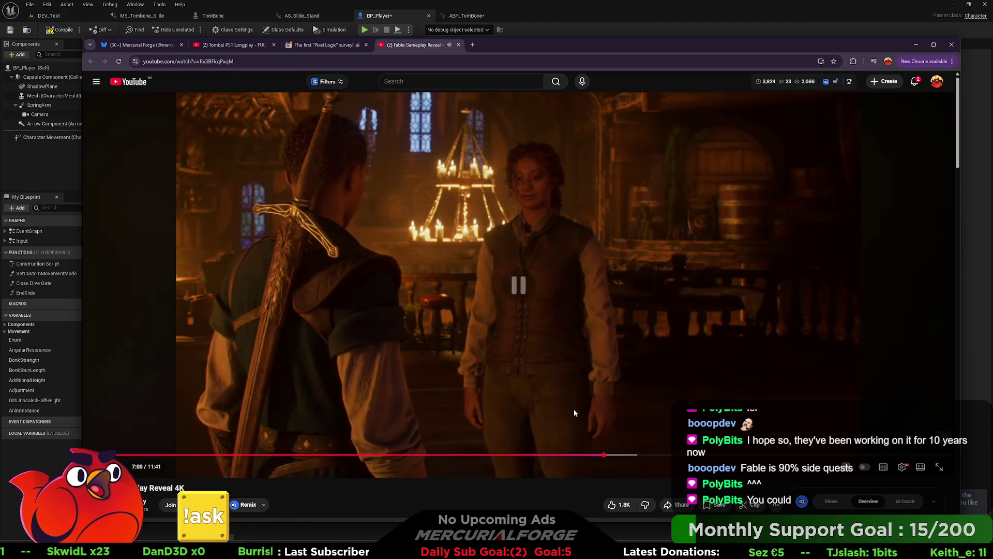
pyautogui.press('Left')
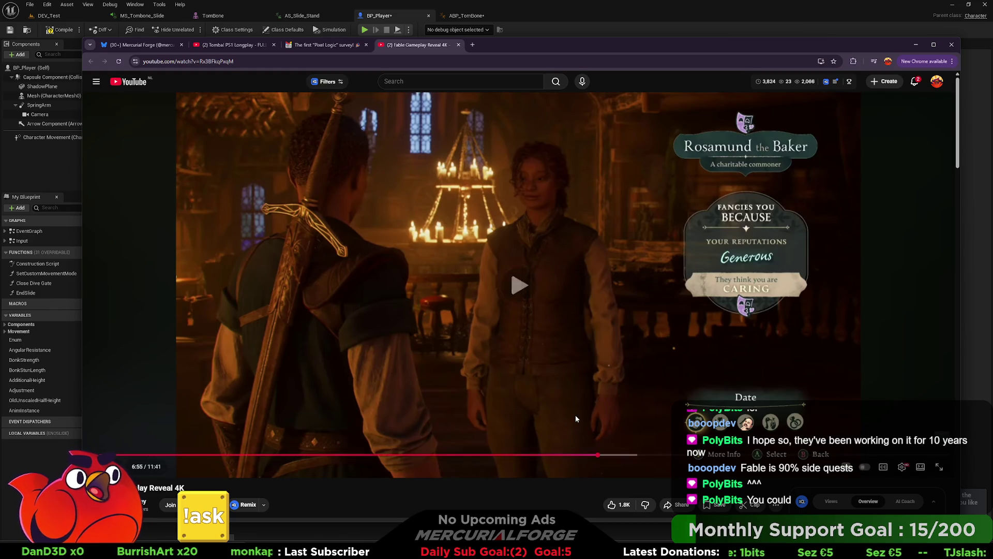
# Step: Rewatch the scene, toggling pause a few times and pausing on the castle shot before resuming
pyautogui.click(575, 418)
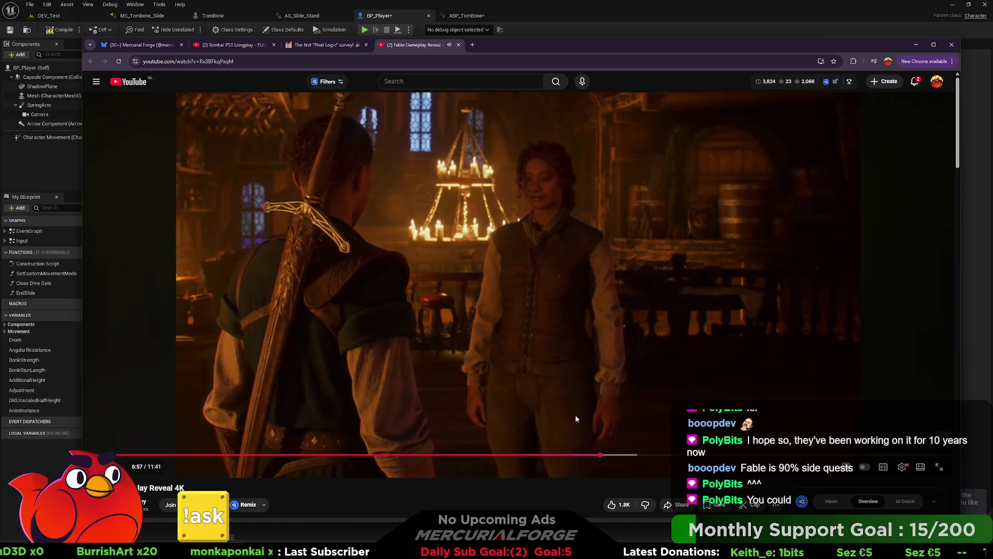
pyautogui.click(576, 415)
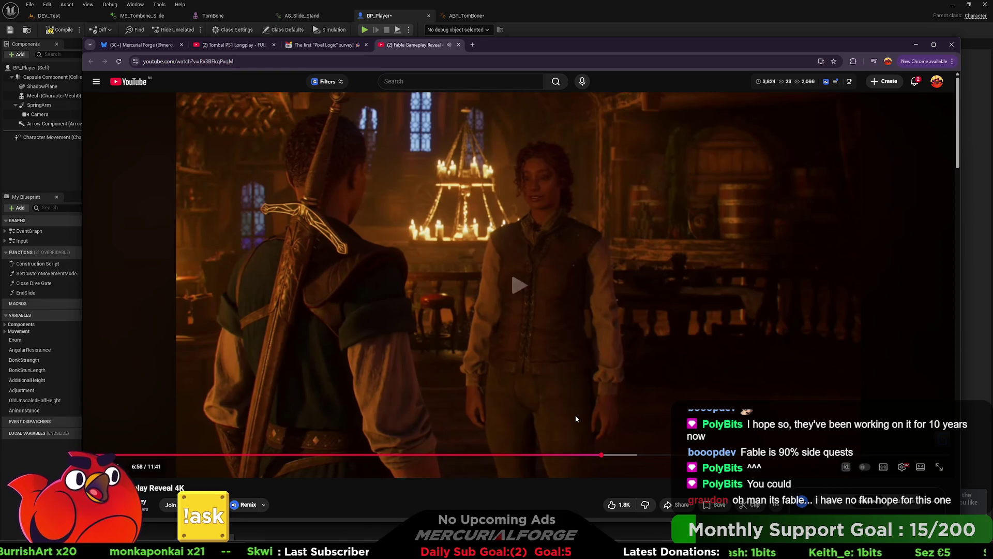
pyautogui.click(575, 416)
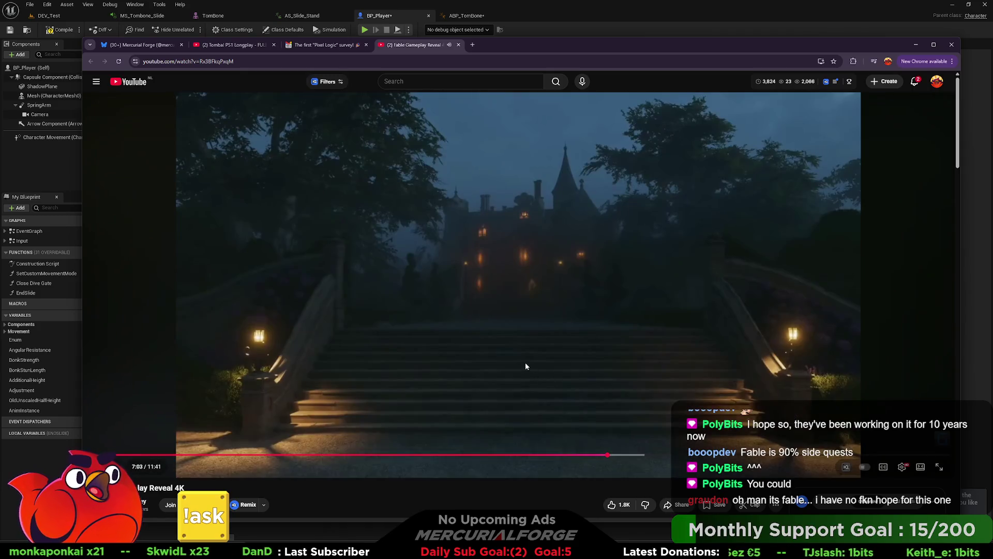
pyautogui.click(525, 365)
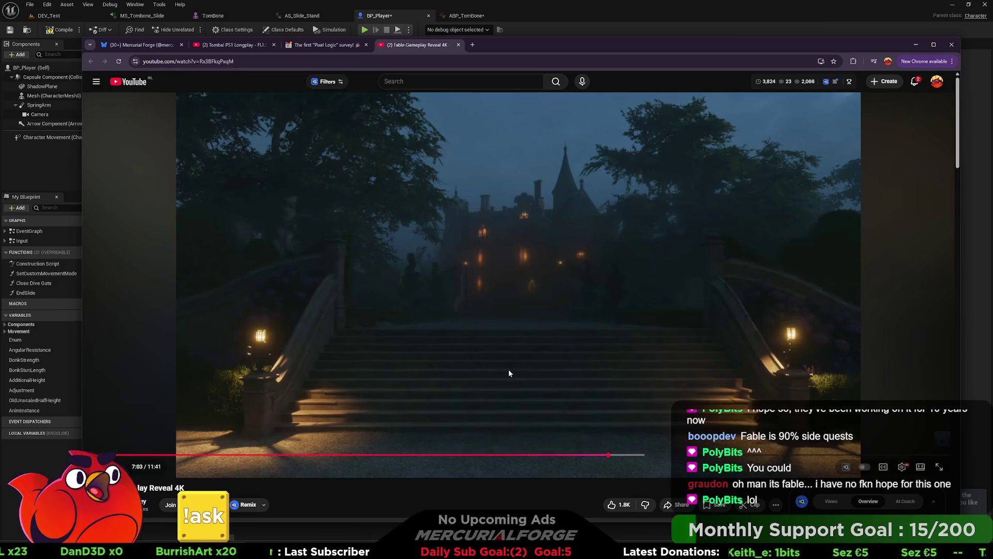
pyautogui.click(485, 296)
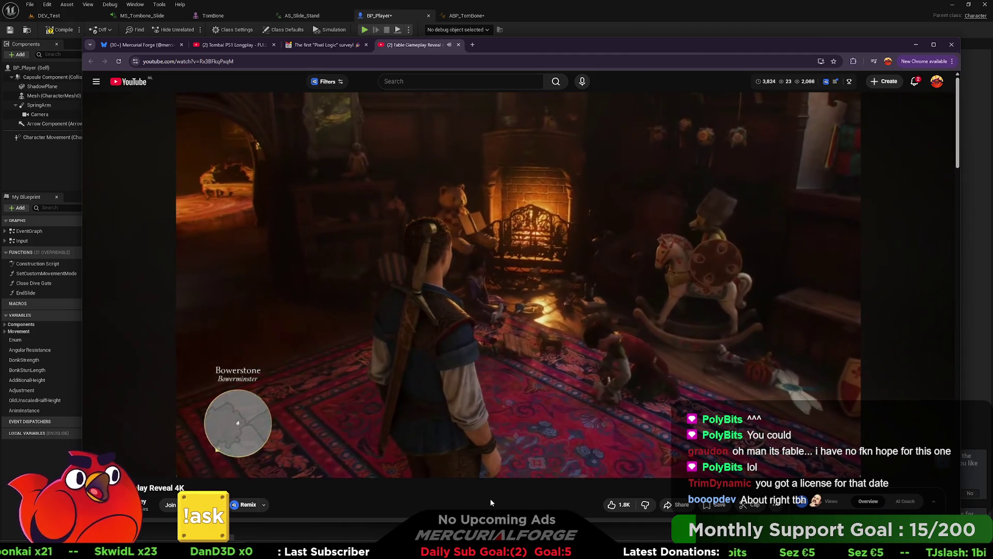
# Step: Toggle playback with K and Space through the forest scene, ending paused on the developer interview
pyautogui.press('k')
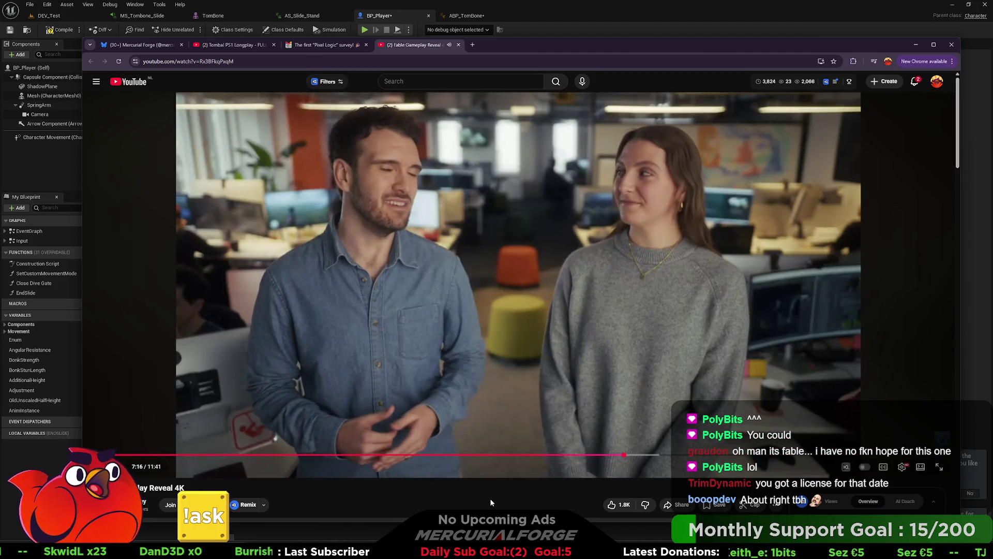
pyautogui.press('k')
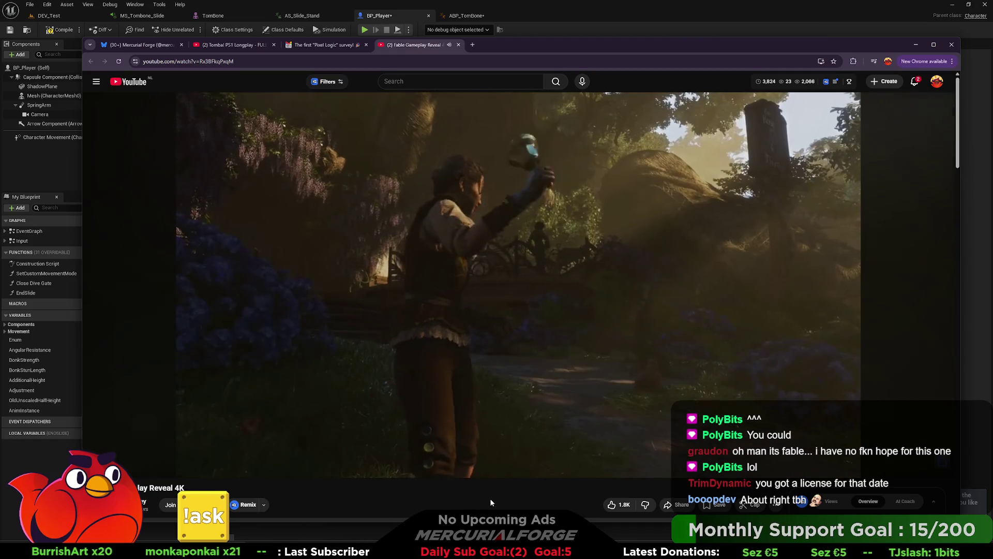
pyautogui.press('space')
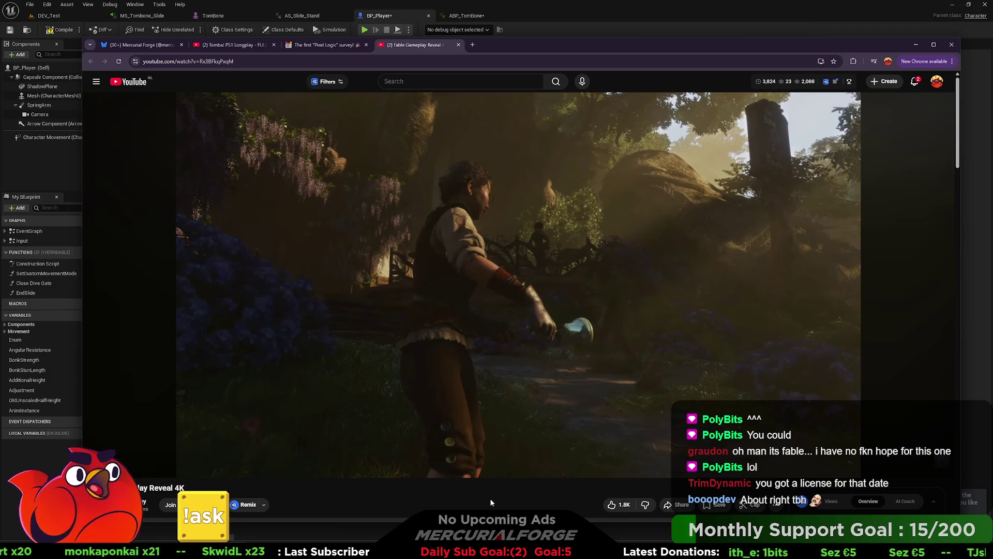
pyautogui.press('space')
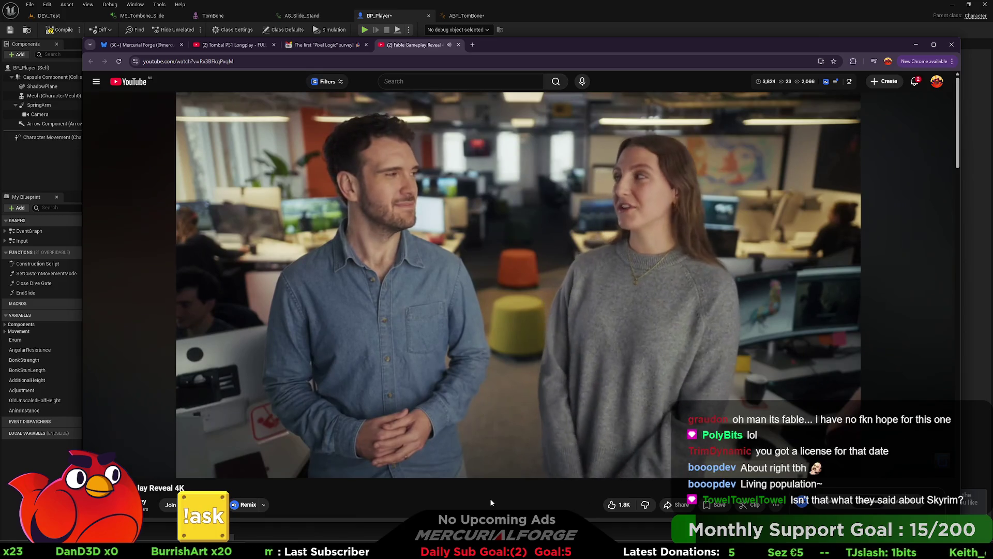
pyautogui.press('space')
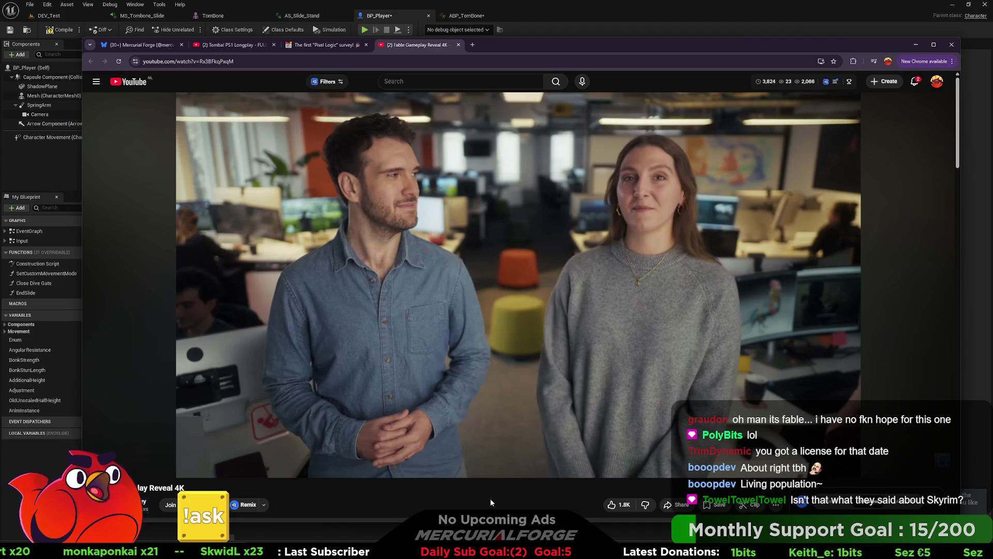
# Step: Play past the butcher scene, stop on Oliver the Beggar's eviction opinion card, then resume
pyautogui.press('space')
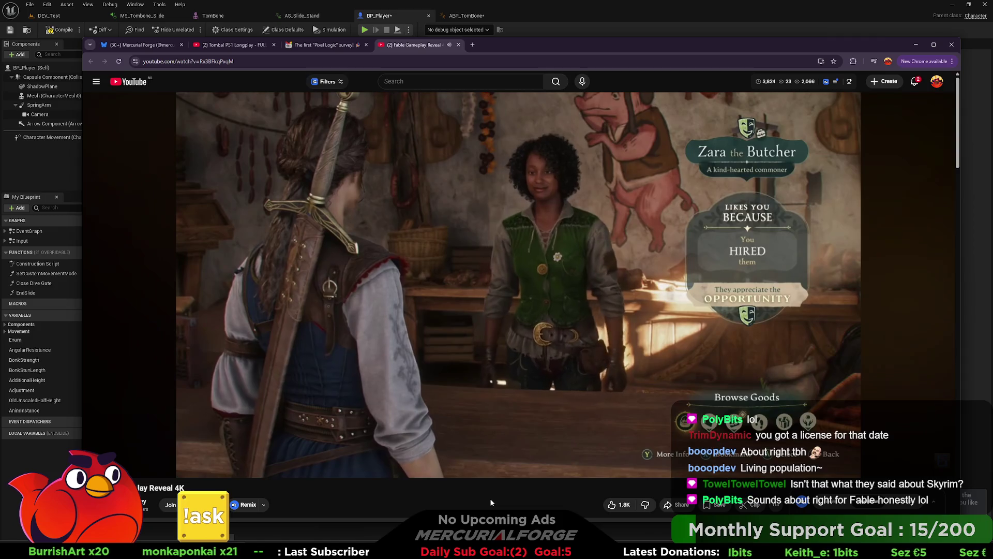
pyautogui.press('space')
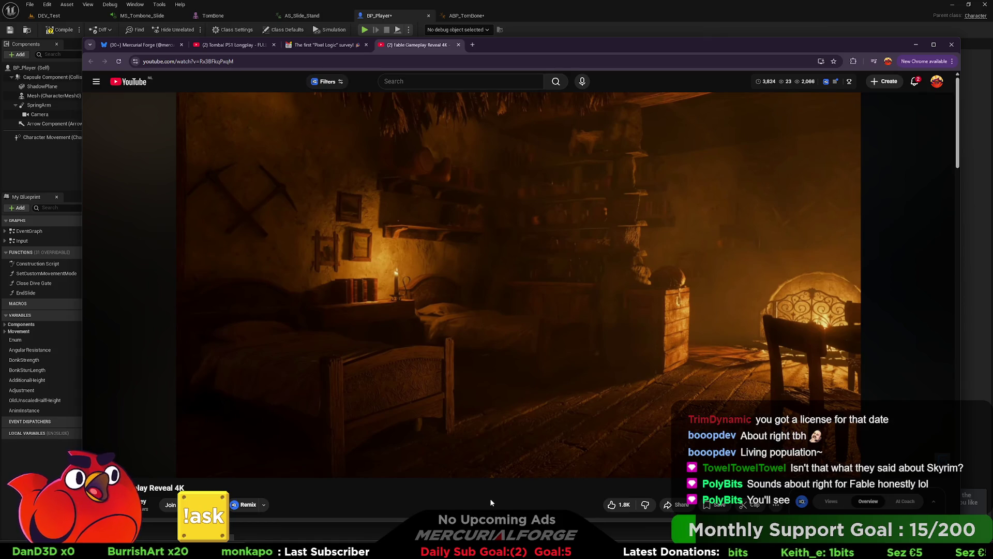
pyautogui.press('space')
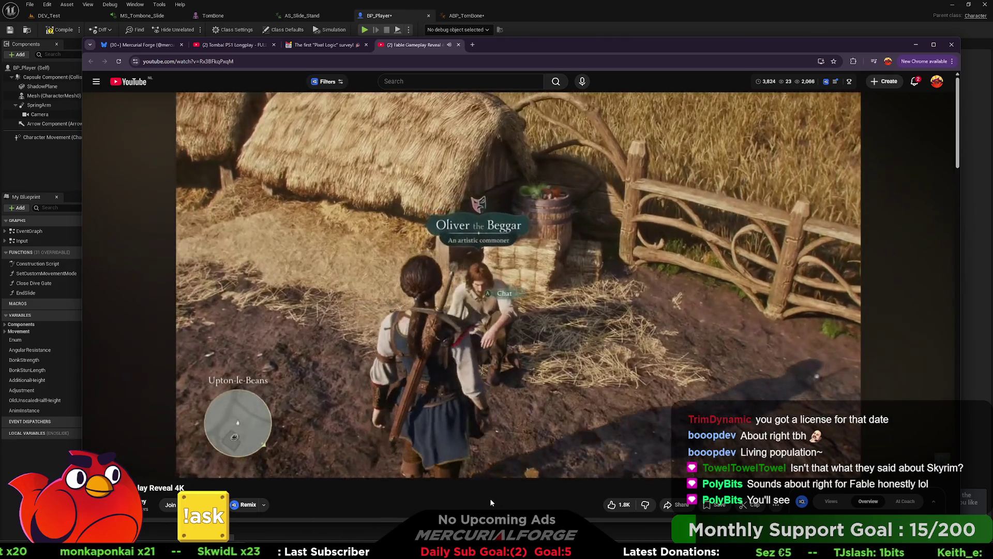
pyautogui.press('space')
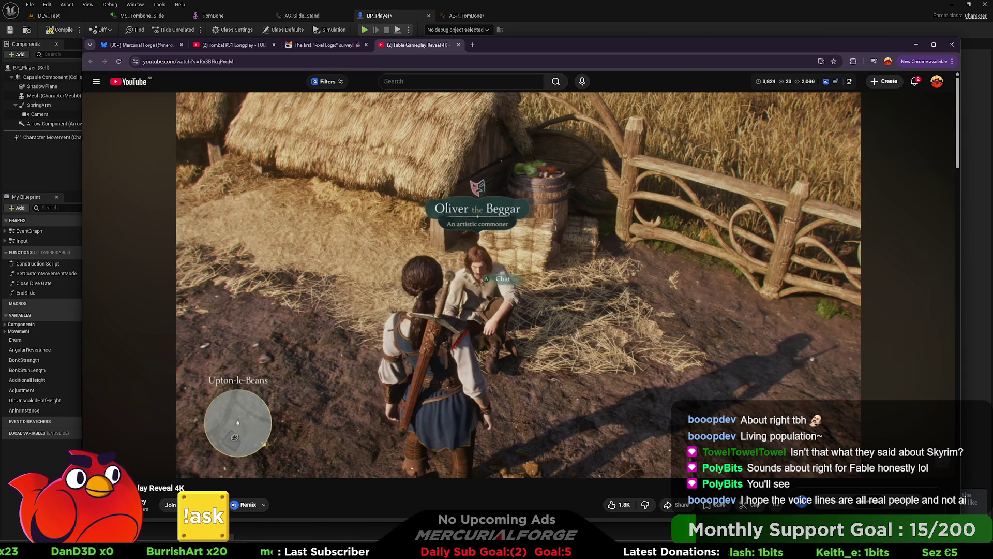
pyautogui.click(628, 470)
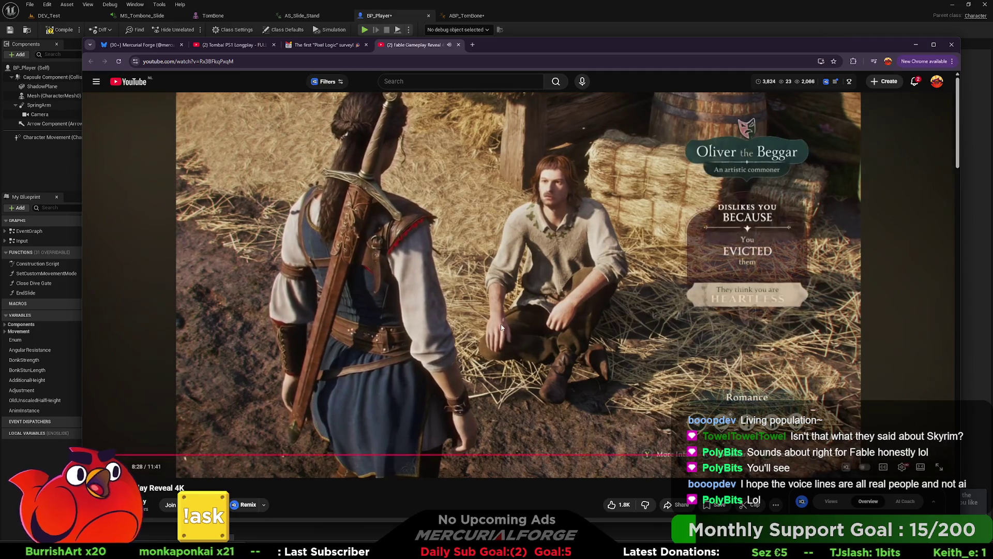
pyautogui.click(513, 349)
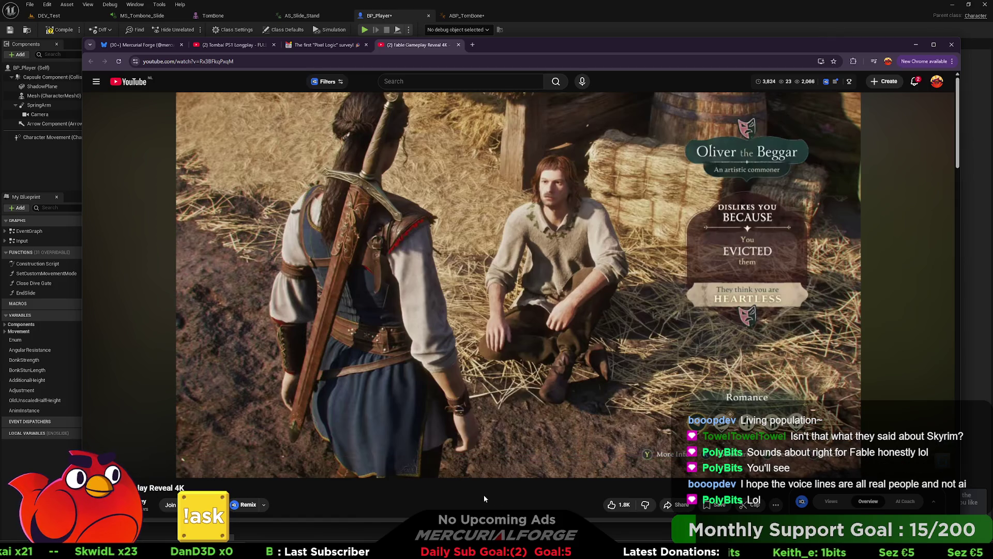
pyautogui.click(498, 413)
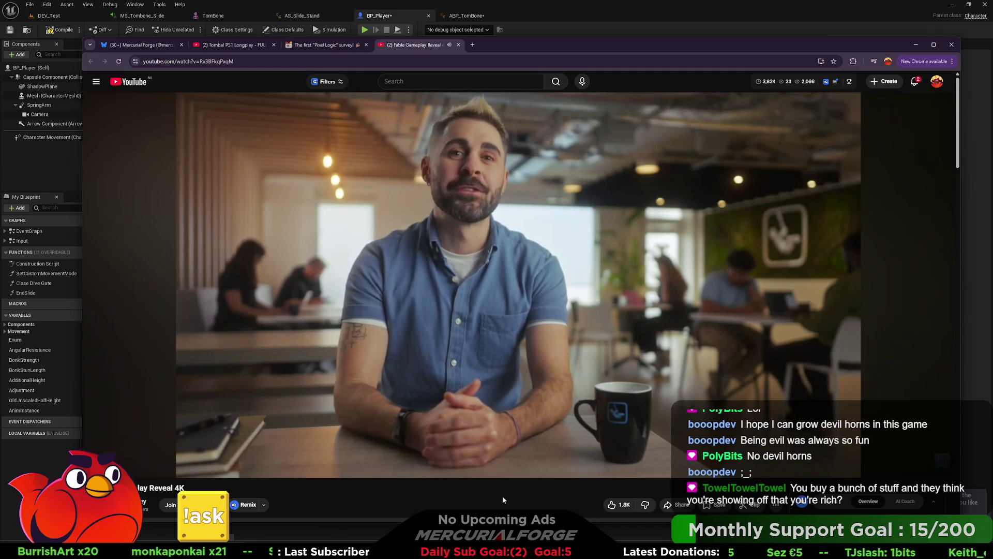
# Step: Pause and resume the developer interview, leaving it paused at 10:52
pyautogui.press('space')
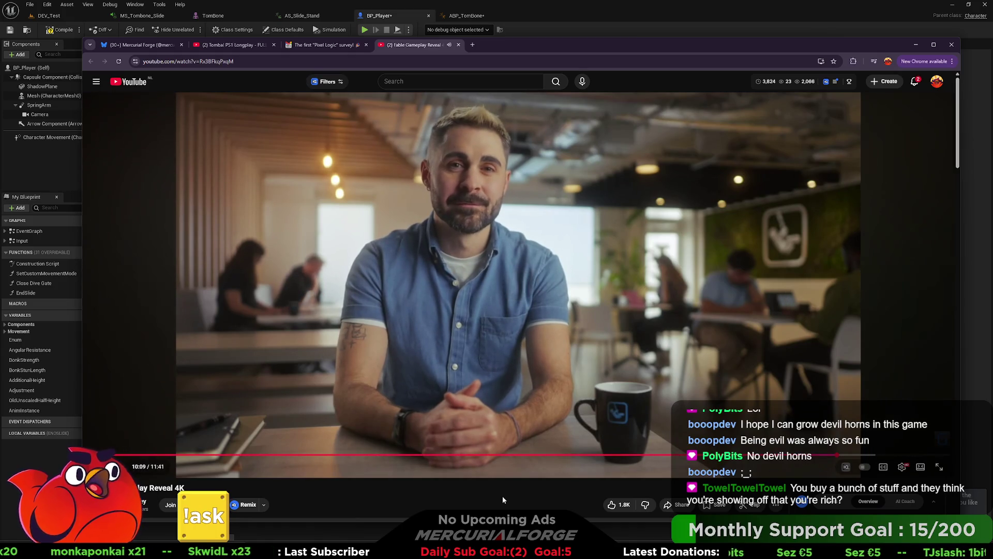
pyautogui.press('space')
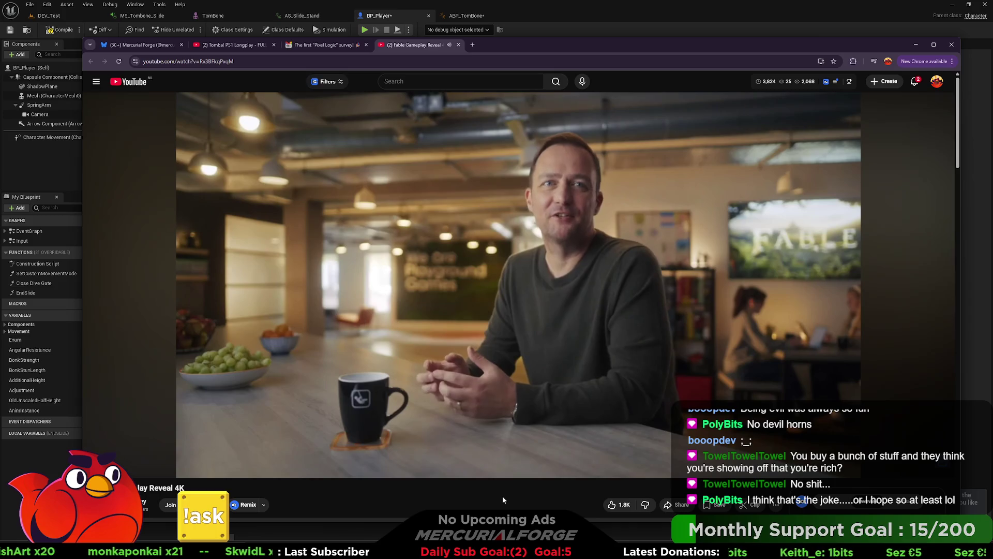
pyautogui.press('space')
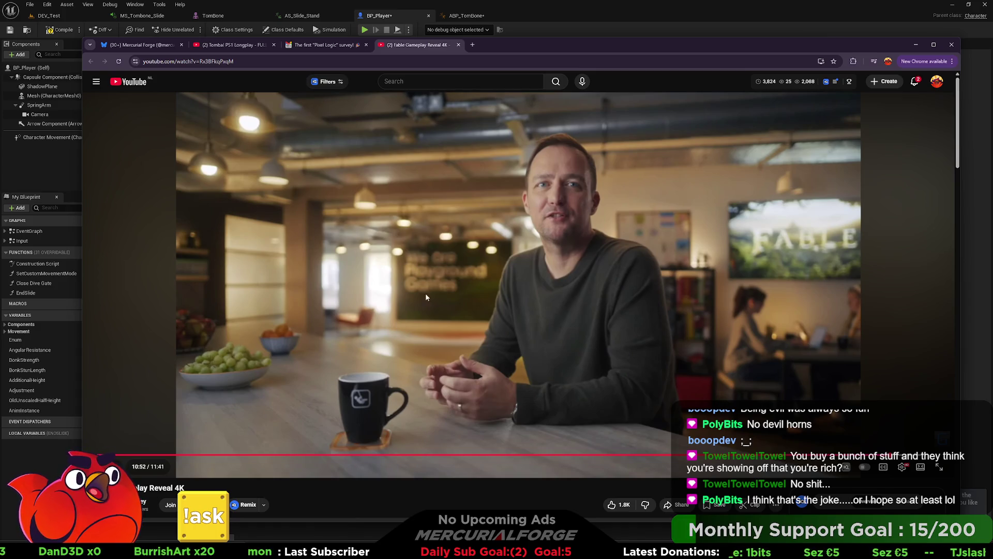
# Step: Resume, pause, and resume again so the video continues into the workstation footage past 11:01
pyautogui.press('space')
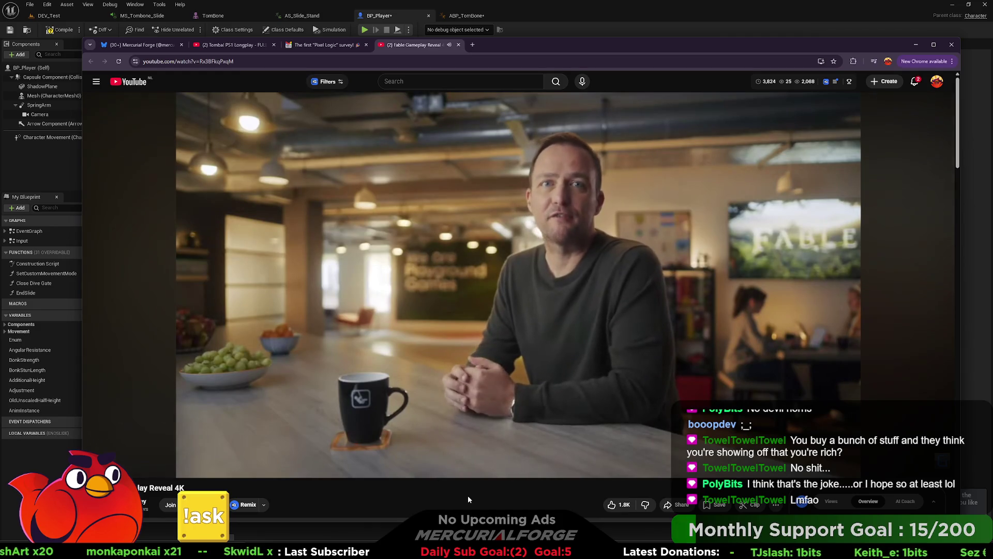
pyautogui.click(472, 408)
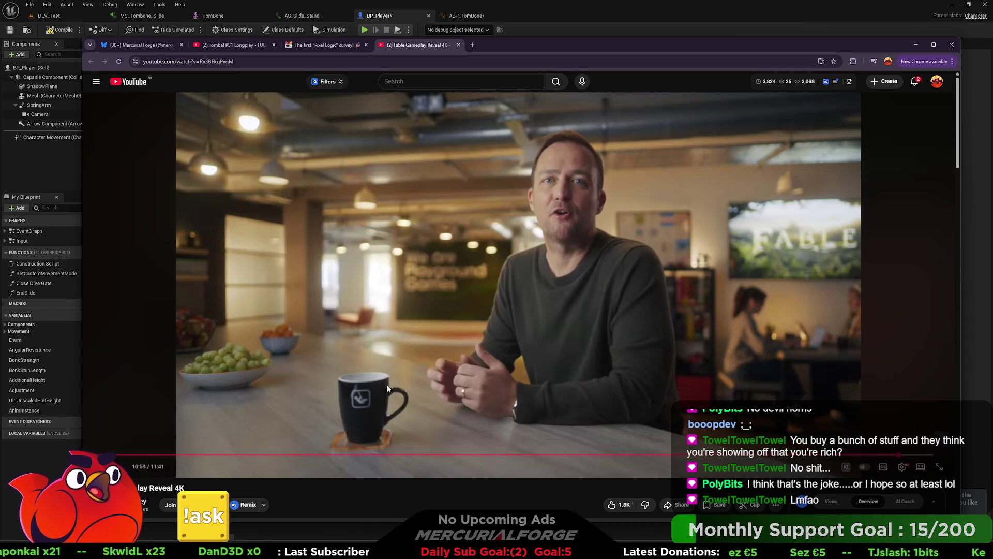
pyautogui.press('space')
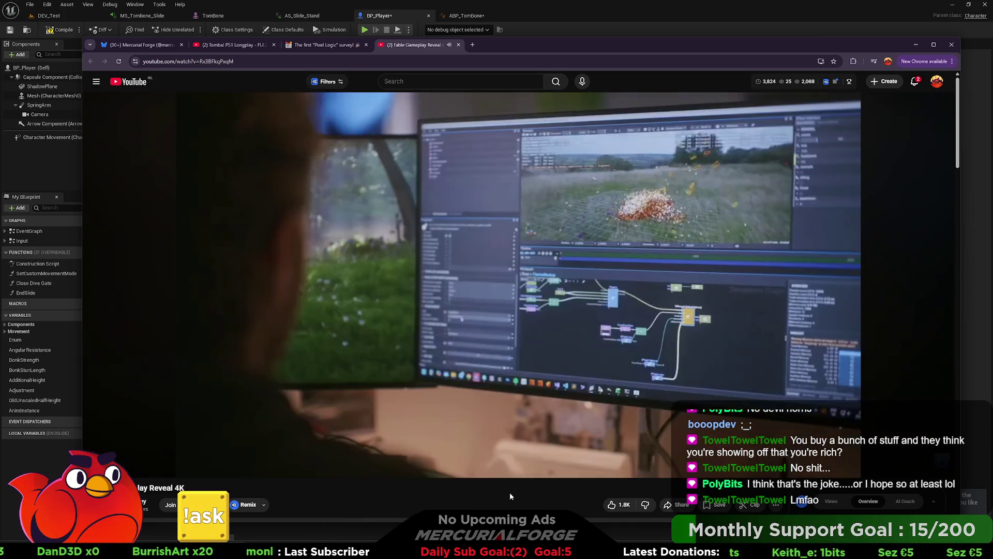
# Step: Pause on the developer editor footage, then let the video play to its 11:41 end
pyautogui.press('space')
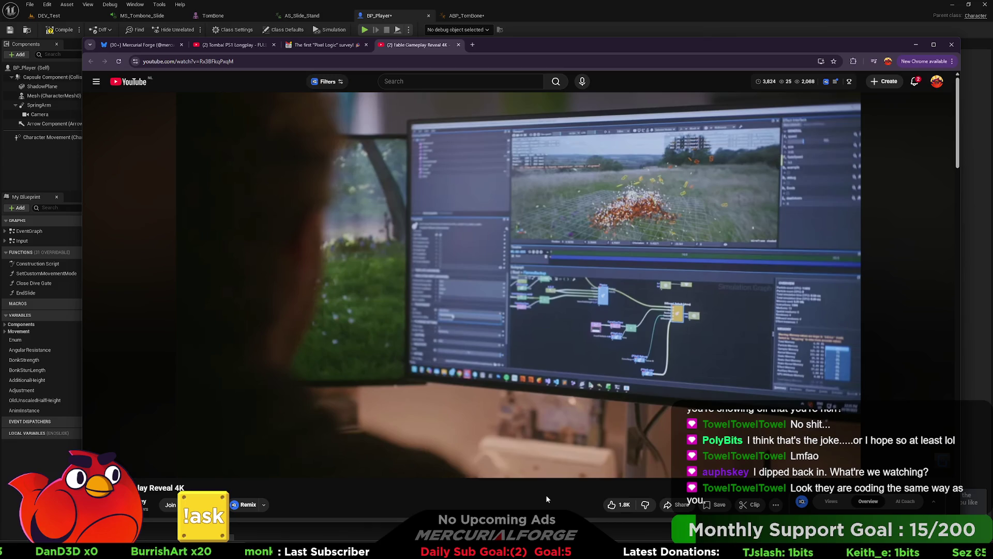
pyautogui.click(532, 354)
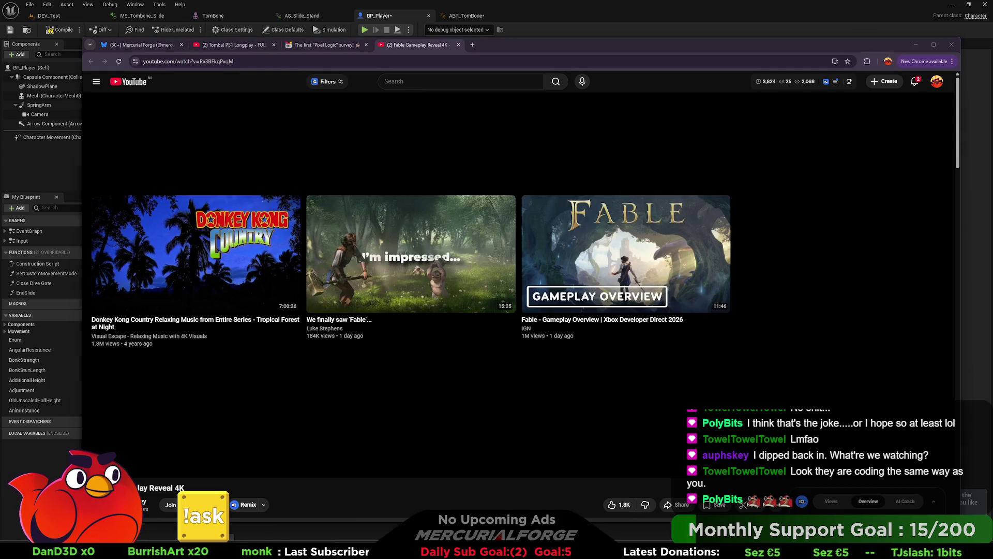
# Step: Bring the Unreal Editor showing the BP_Player EndSlide graph back to the front
pyautogui.click(610, 22)
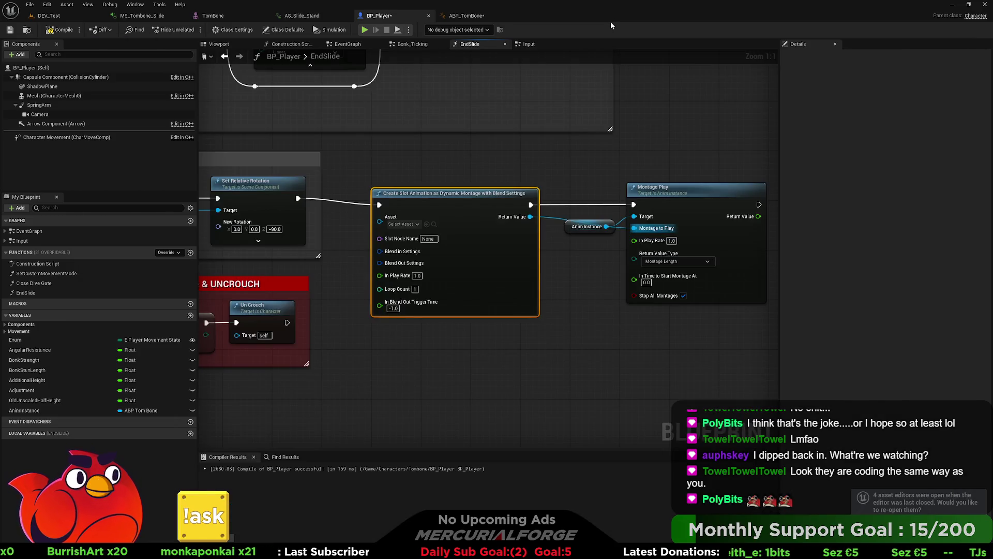